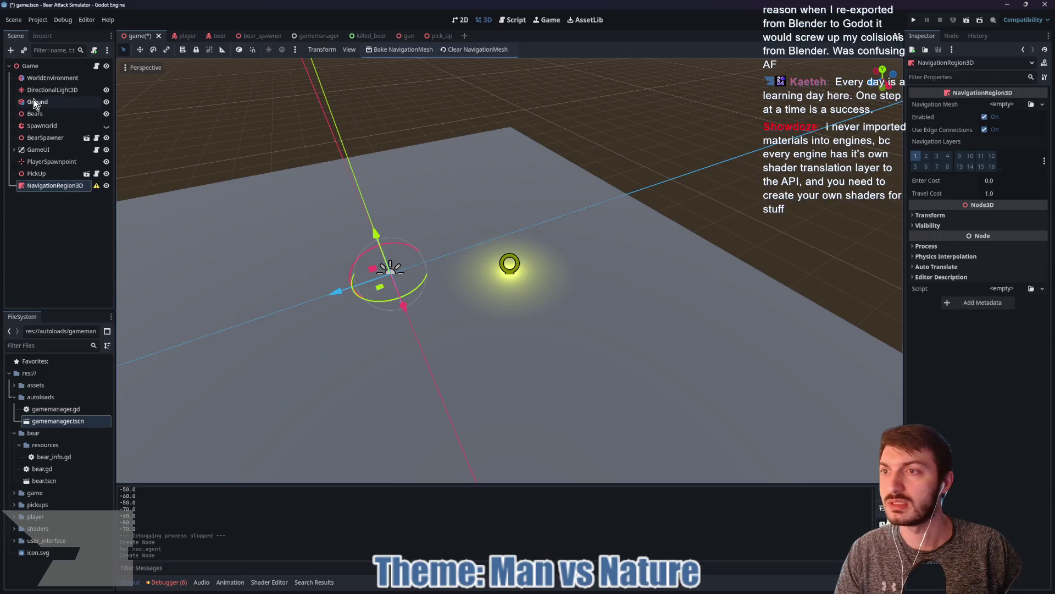
Bake the NavigationRegion3D's navigation mesh, display it over the ground, and save game.tscn
{"action": "left_click", "coordinate": [65, 173]}
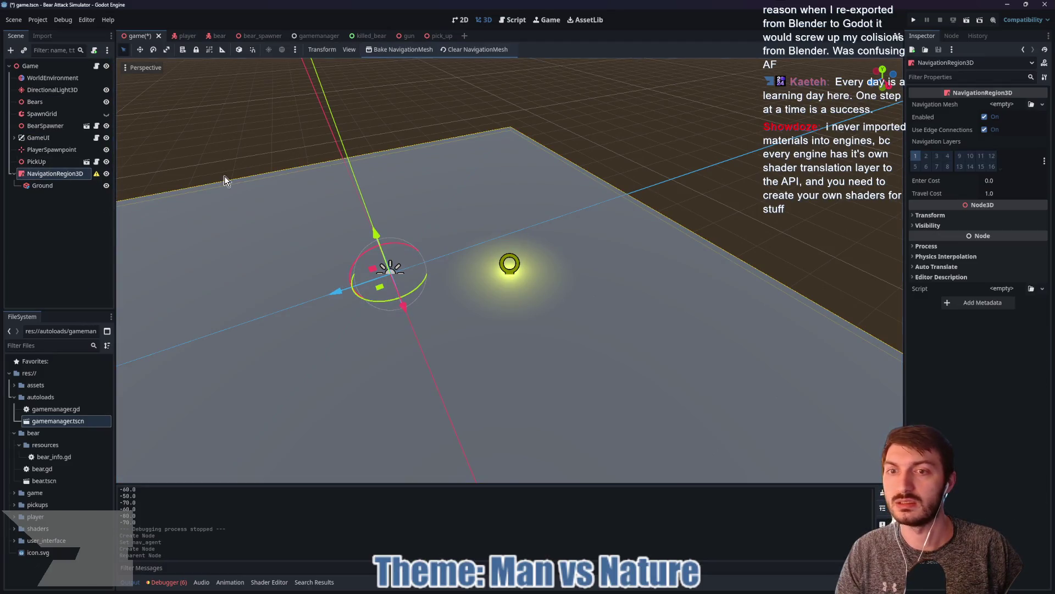
{"action": "left_click", "coordinate": [408, 53]}
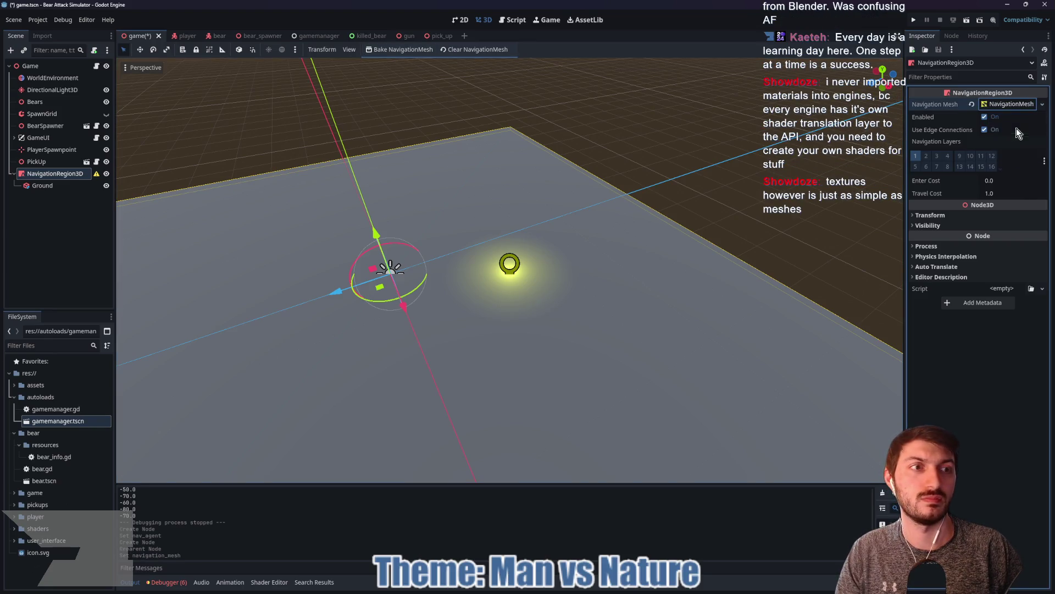
{"action": "left_click", "coordinate": [390, 54]}
{"action": "key", "text": "ctrl+s"}
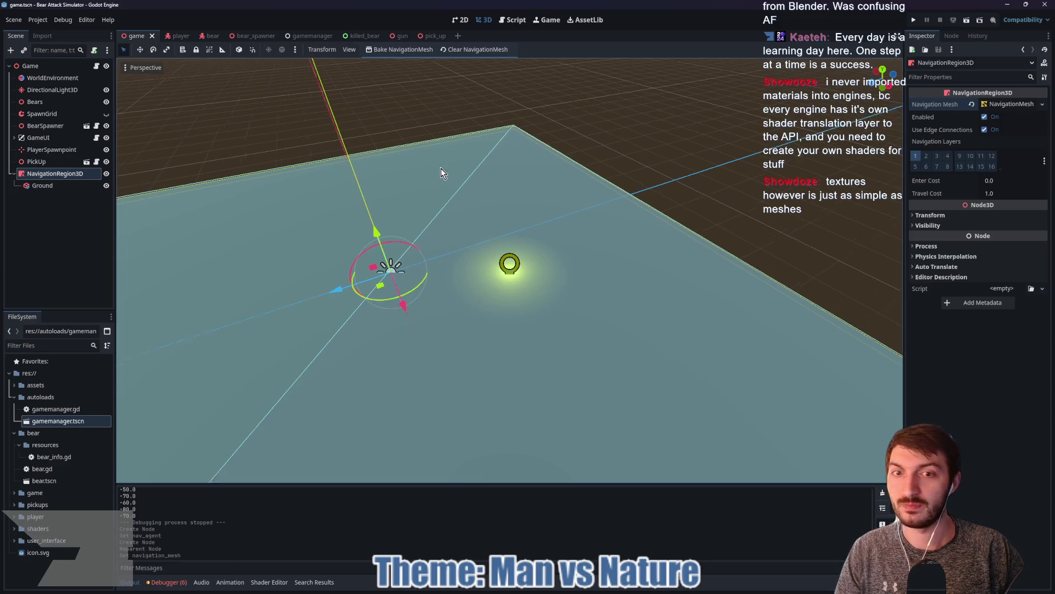
Orbit to inspect the baked navmesh and briefly toggle the SpawnGrid's visibility
{"action": "left_click_drag", "start_coordinate": [441, 169], "coordinate": [331, 152]}
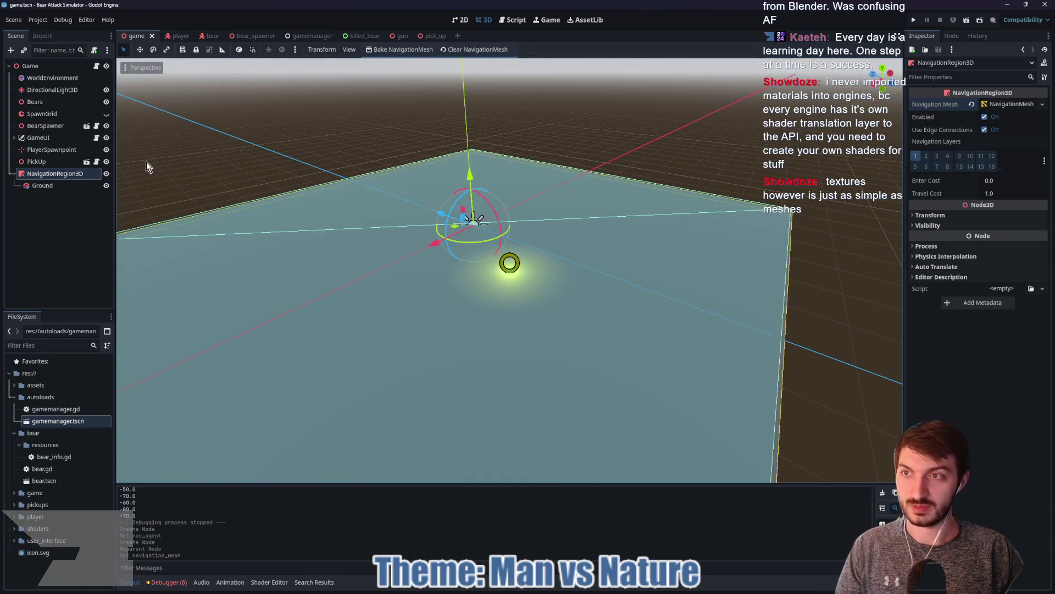
{"action": "left_click", "coordinate": [106, 115]}
{"action": "left_click", "coordinate": [106, 114]}
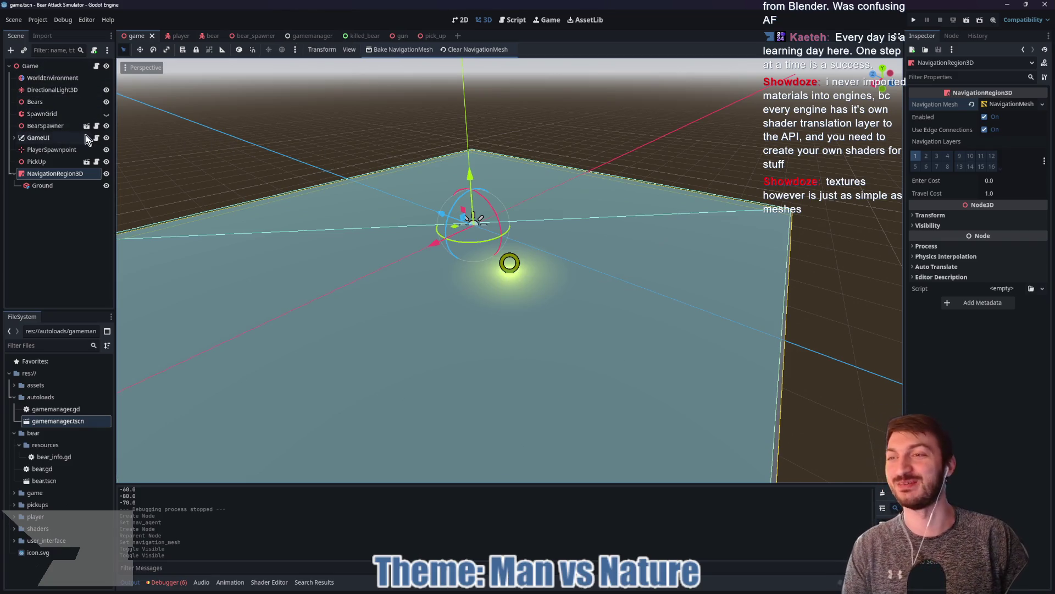
Glance at the bear scene, return to the game scene, and run the game with F5
{"action": "left_click", "coordinate": [218, 39]}
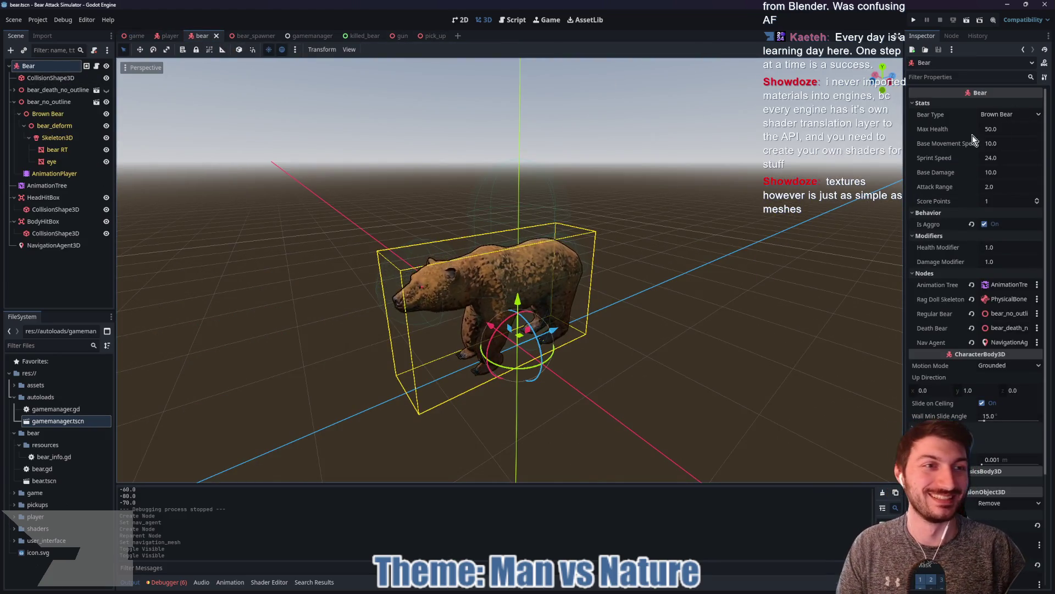
{"action": "scroll", "coordinate": [960, 266], "scroll_direction": "down", "scroll_amount": 2}
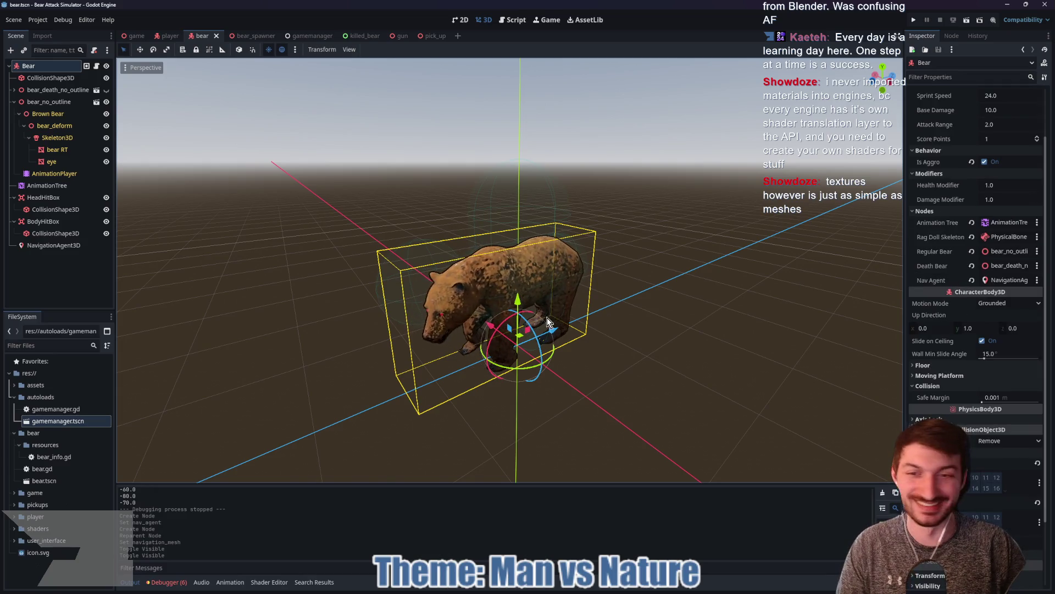
{"action": "left_click", "coordinate": [133, 35]}
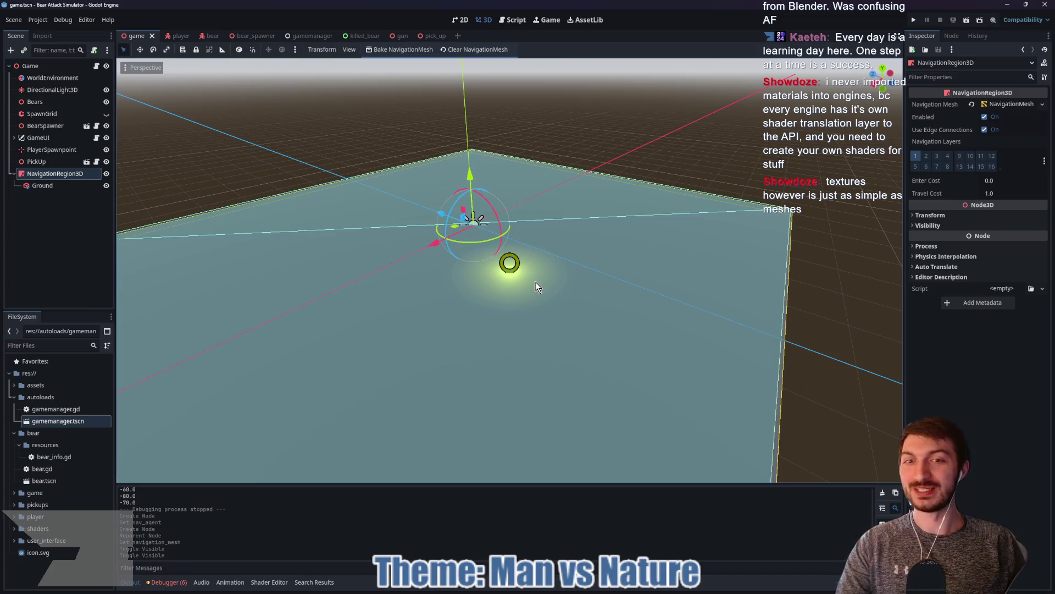
{"action": "key", "text": "F5"}
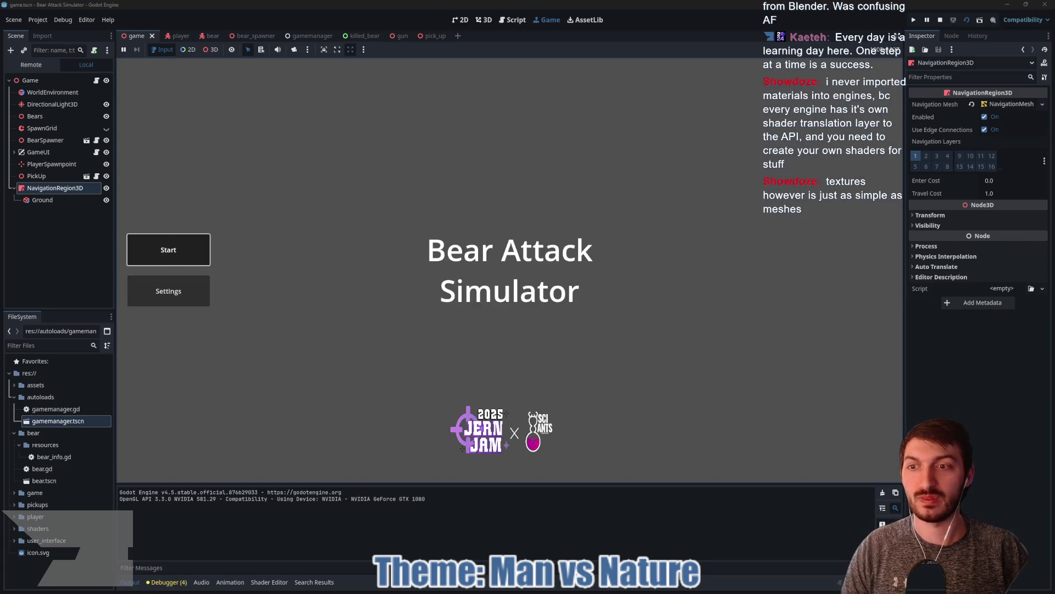
{"action": "left_click", "coordinate": [169, 250]}
{"action": "left_click", "coordinate": [510, 270]}
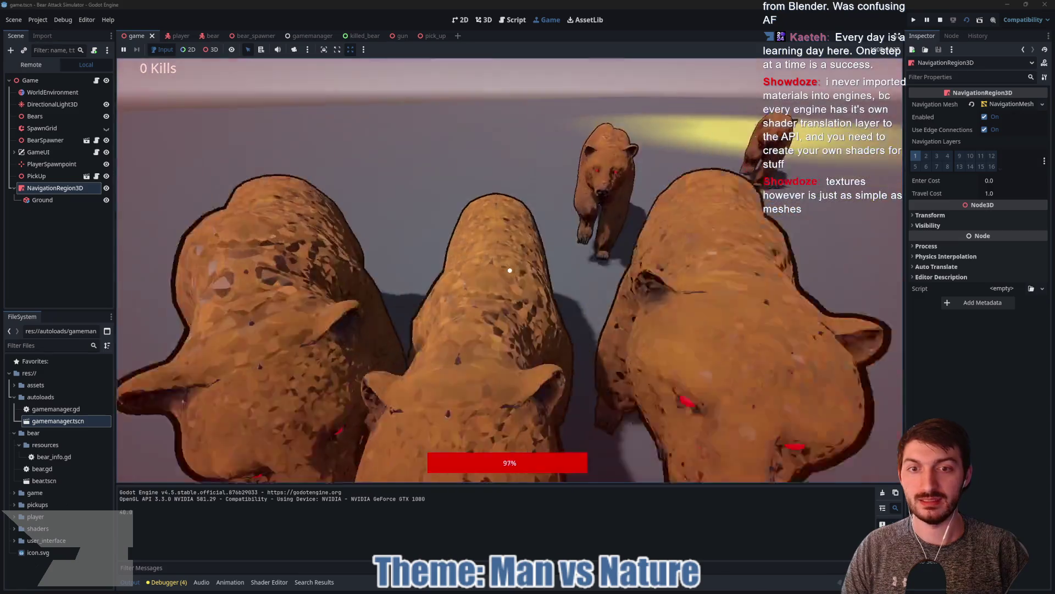
{"action": "left_click", "coordinate": [510, 270]}
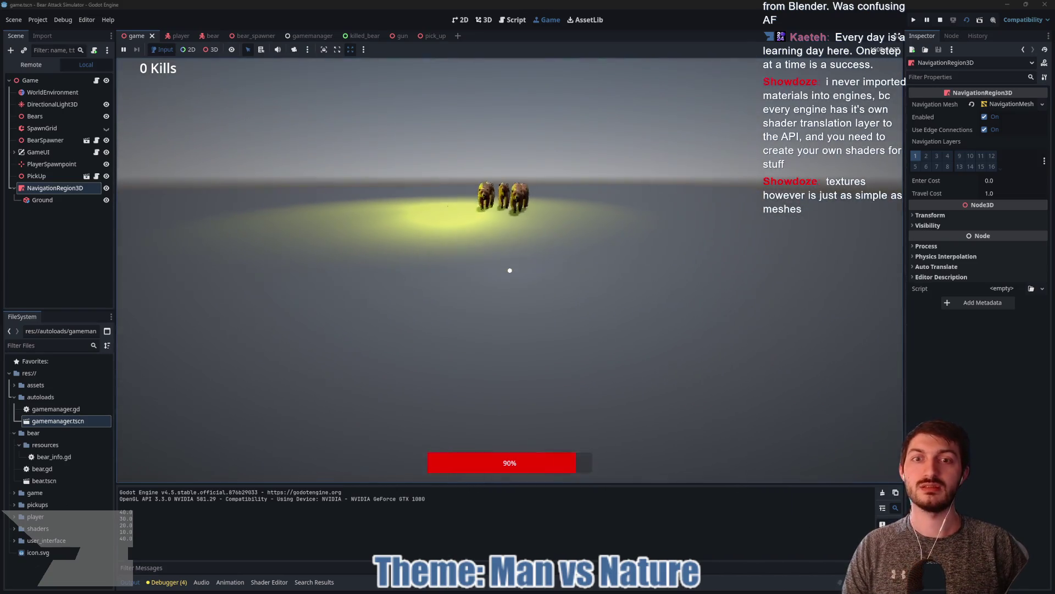
{"action": "left_click", "coordinate": [510, 270]}
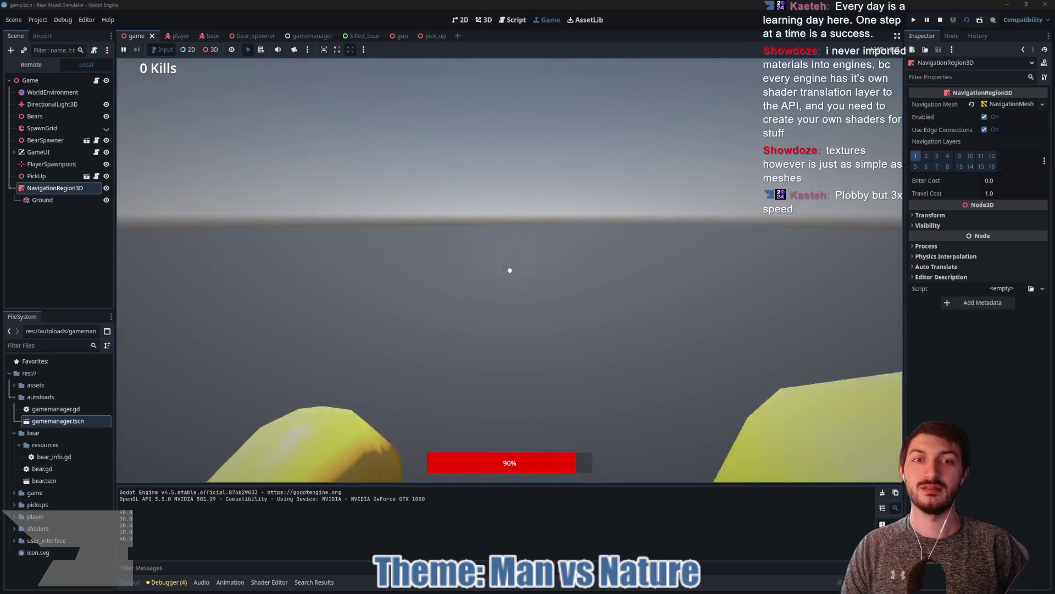
{"action": "left_click", "coordinate": [511, 270]}
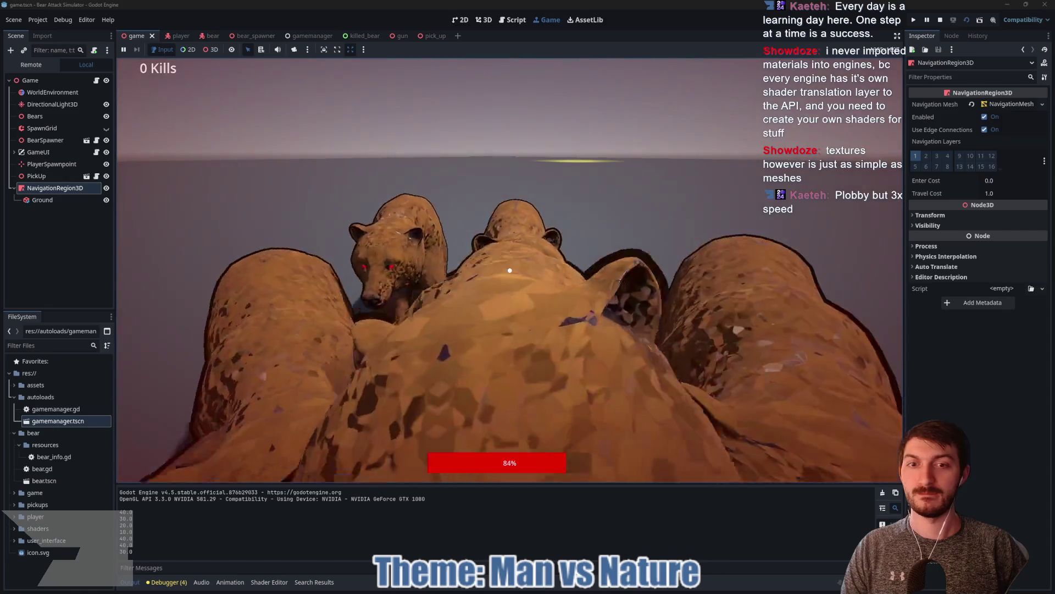
{"action": "left_click", "coordinate": [510, 270]}
{"action": "left_click", "coordinate": [510, 270]}
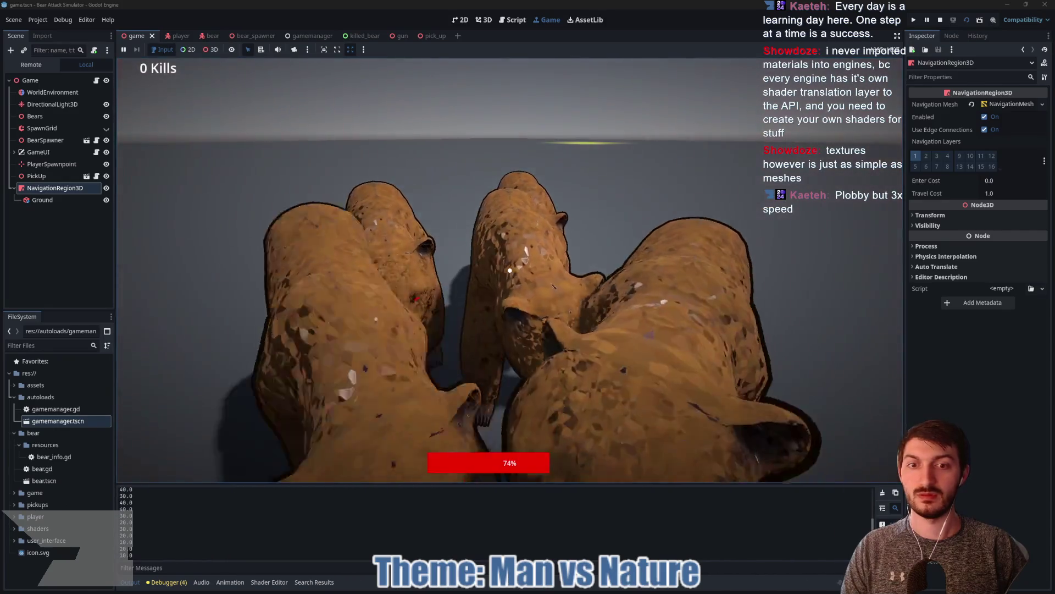
{"action": "left_click", "coordinate": [510, 270]}
{"action": "key", "text": "F8"}
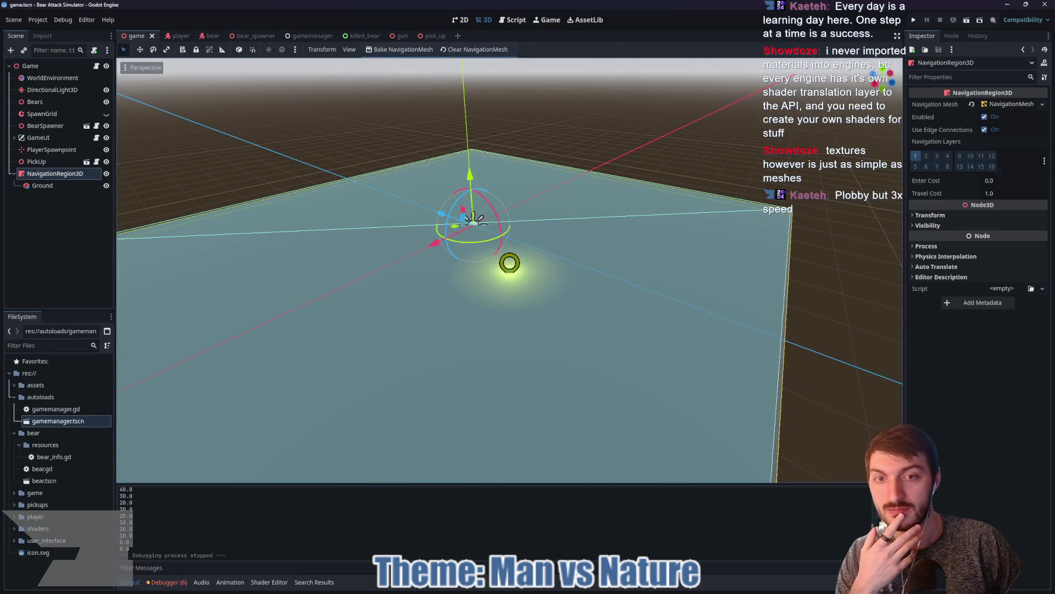
{"action": "key", "text": "alt+Tab"}
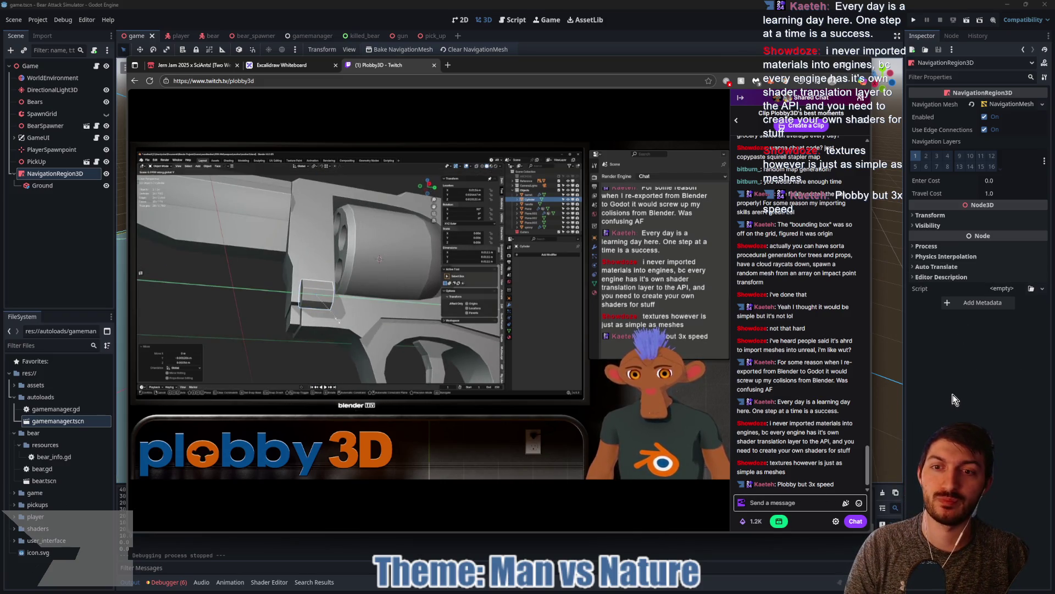
Back in the editor, drag NavigationRegion3D up to sit just below DirectionalLight3D
{"action": "left_click", "coordinate": [995, 403]}
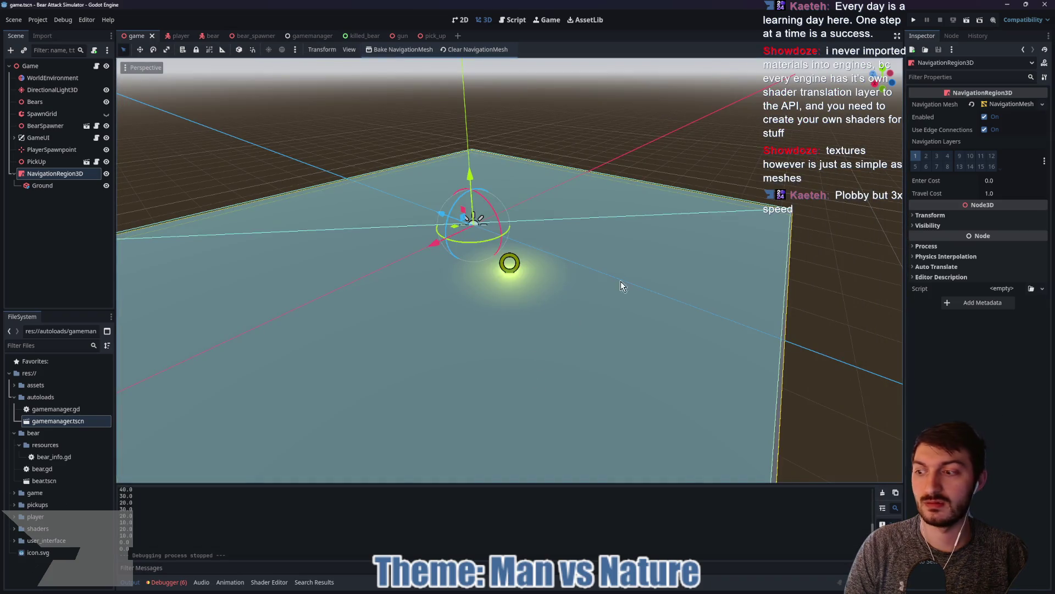
{"action": "left_click", "coordinate": [639, 133]}
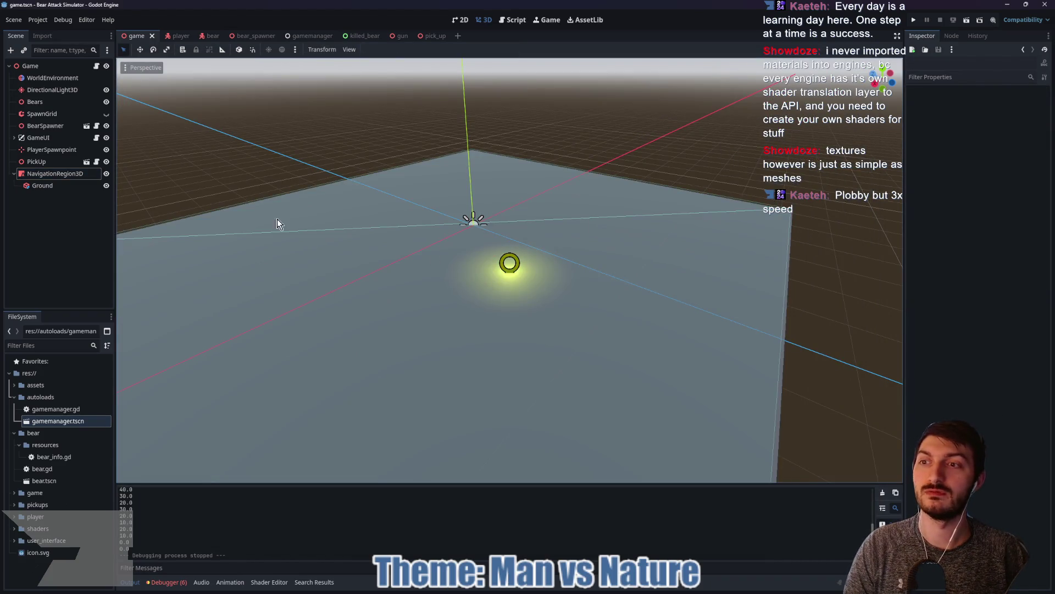
{"action": "left_click_drag", "start_coordinate": [51, 176], "coordinate": [16, 99]}
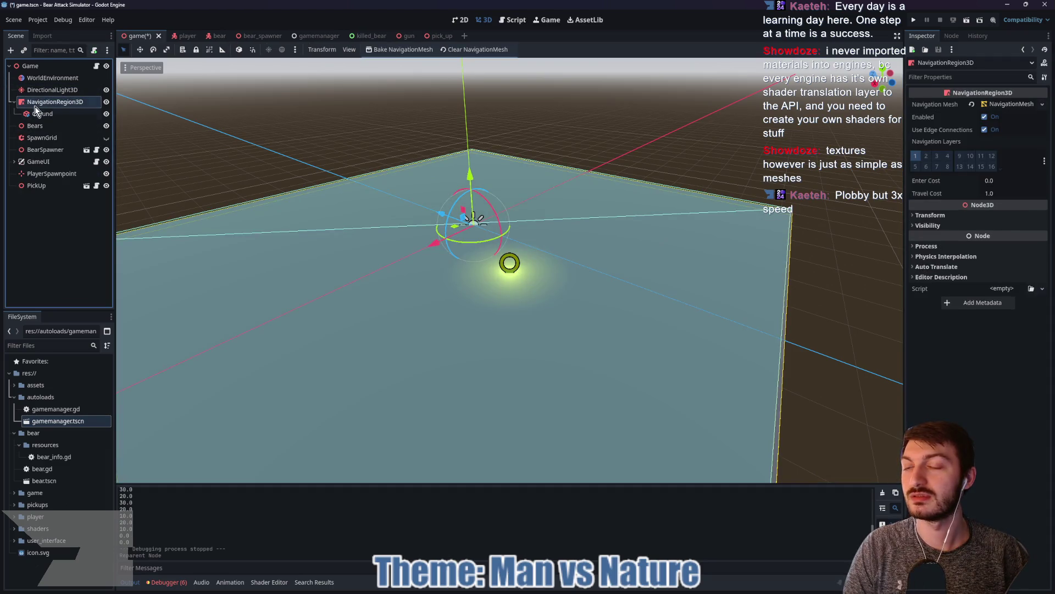
{"action": "left_click", "coordinate": [35, 89]}
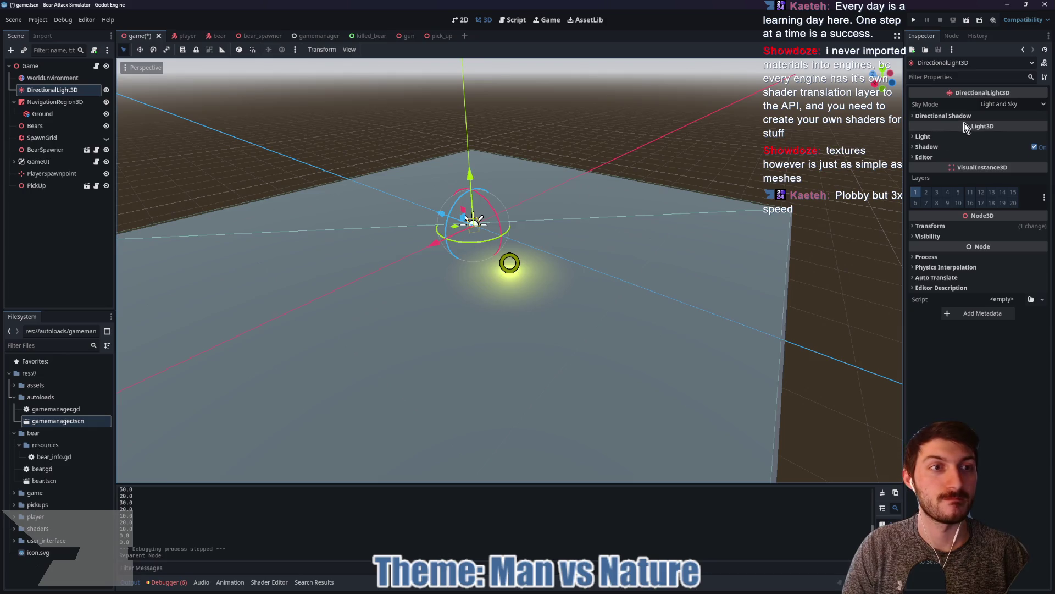
{"action": "left_click", "coordinate": [41, 77]}
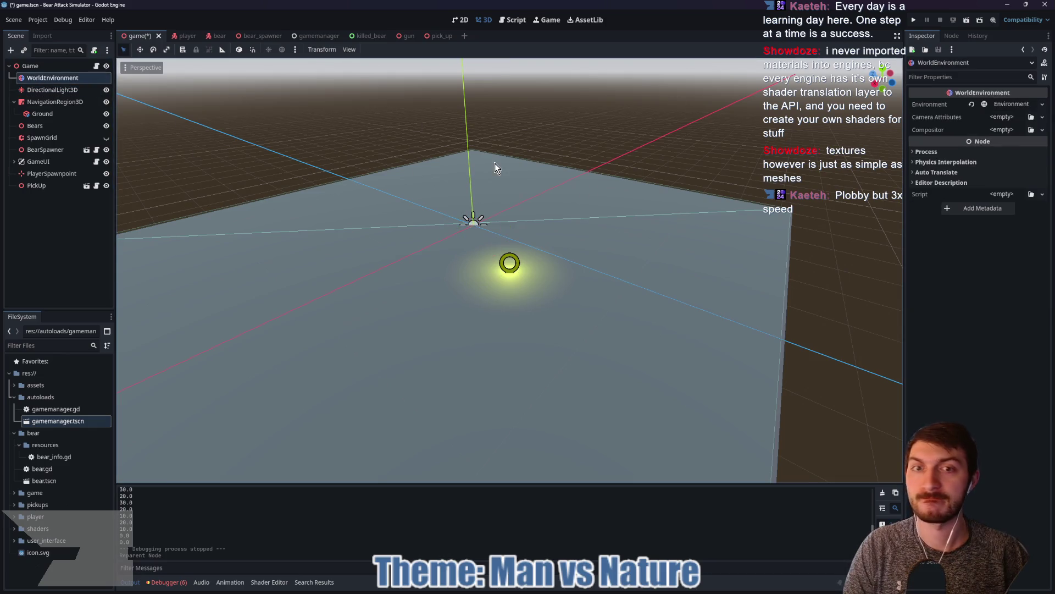
{"action": "left_click", "coordinate": [1016, 104]}
{"action": "left_click", "coordinate": [930, 158]}
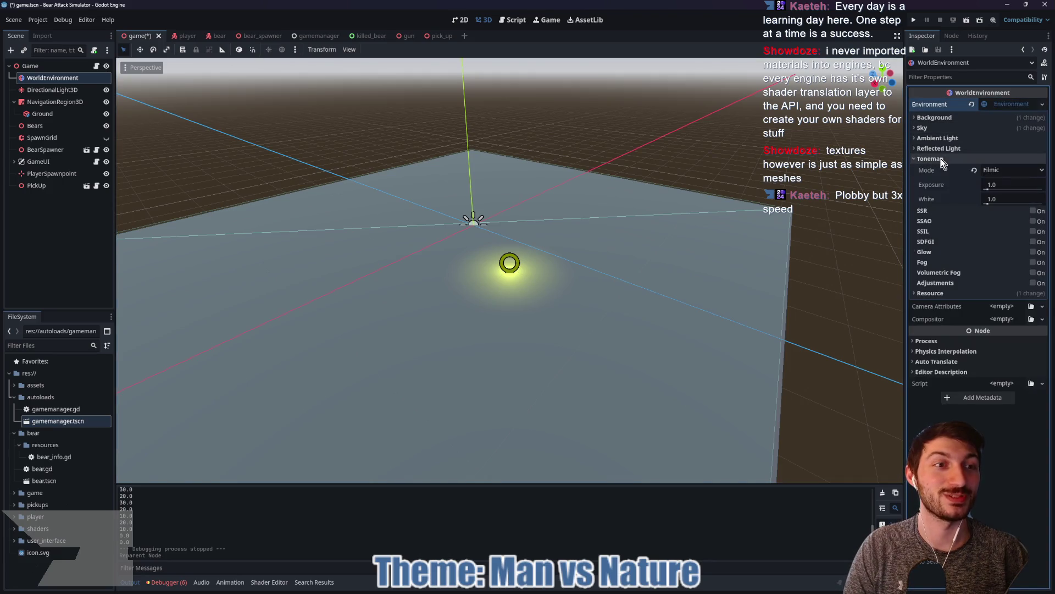
{"action": "left_click", "coordinate": [1014, 170]}
{"action": "left_click", "coordinate": [1005, 220]}
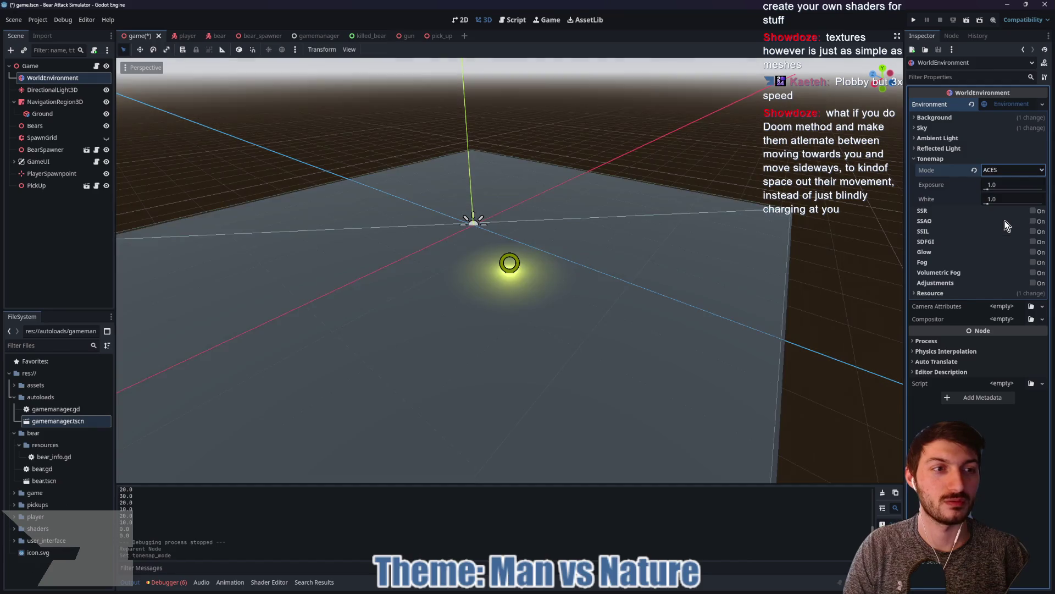
{"action": "left_click", "coordinate": [1006, 184]}
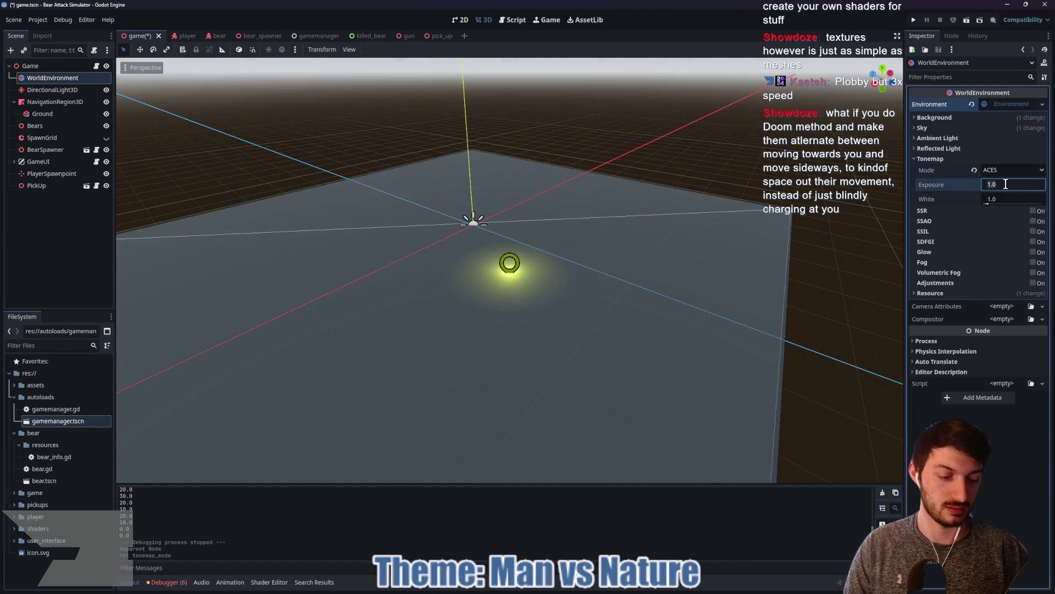
{"action": "type", "text": "1"}
{"action": "key", "text": "Tab"}
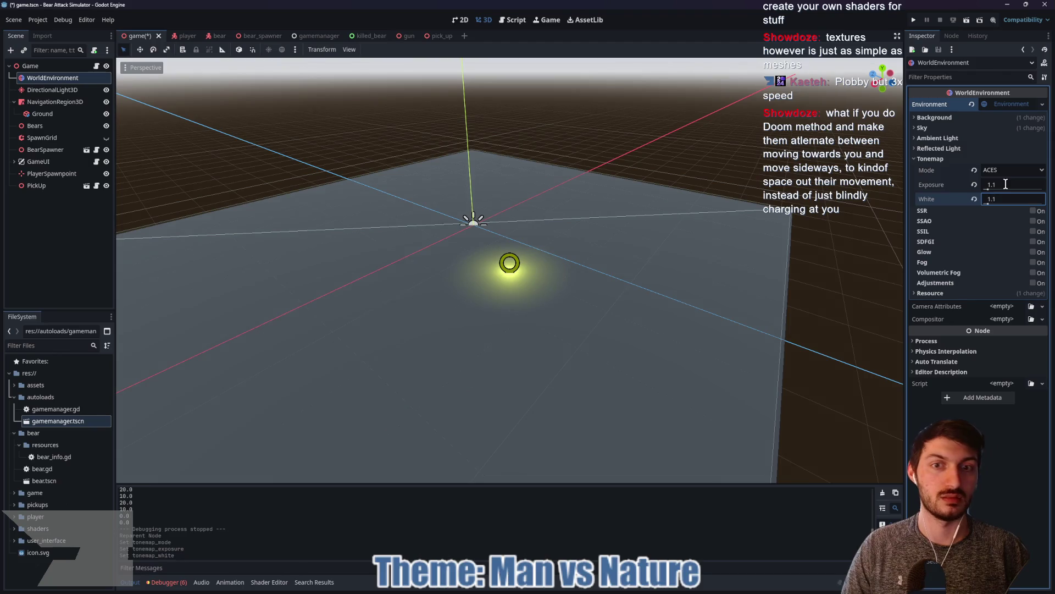
{"action": "key", "text": "Return"}
{"action": "left_click_drag", "start_coordinate": [694, 220], "coordinate": [645, 216]}
{"action": "key", "text": "ctrl+s"}
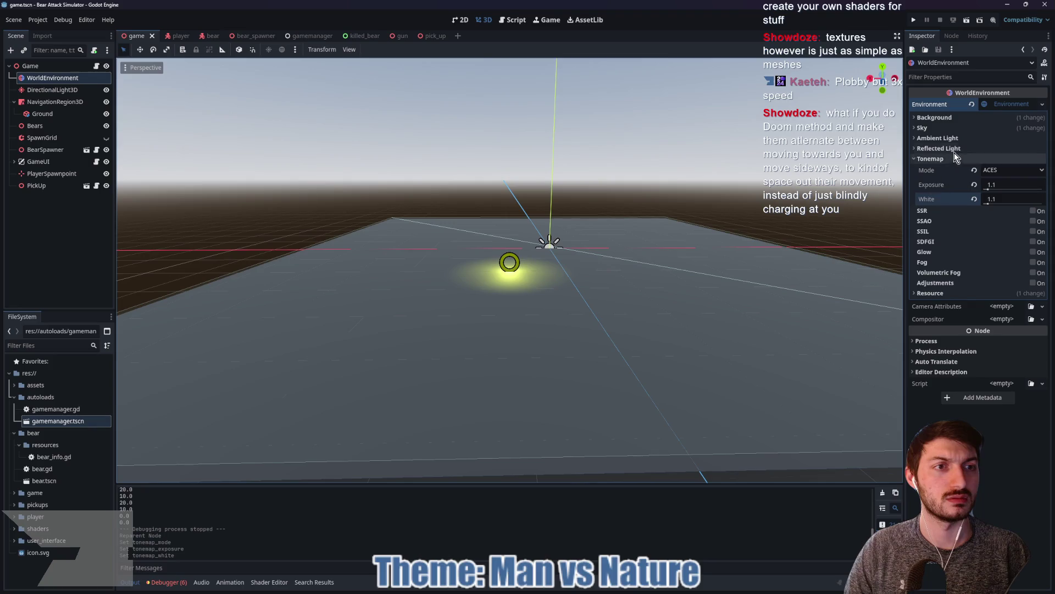
{"action": "left_click", "coordinate": [942, 160]}
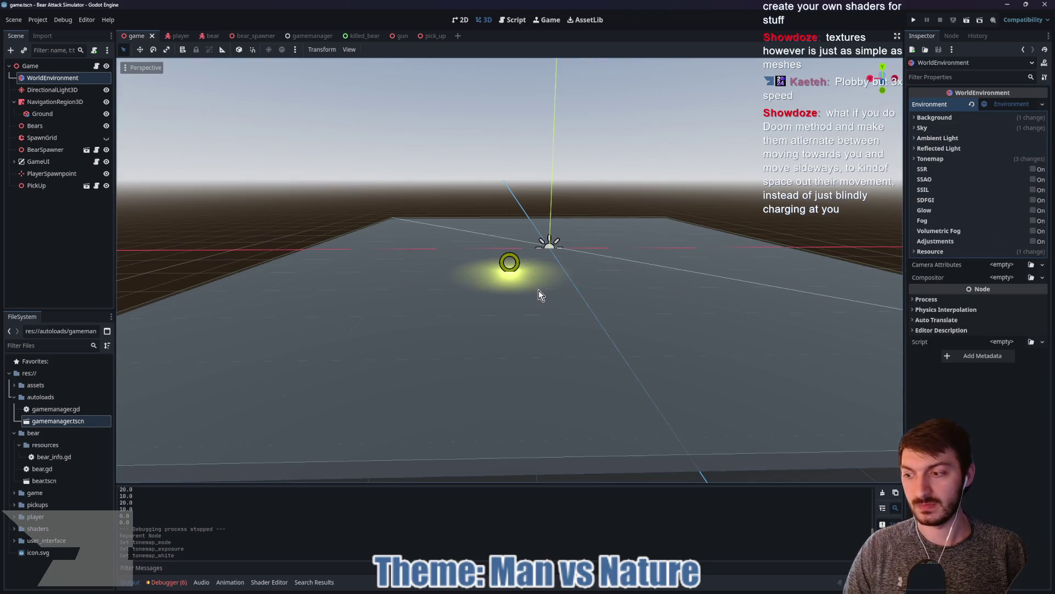
{"action": "left_click", "coordinate": [599, 589]}
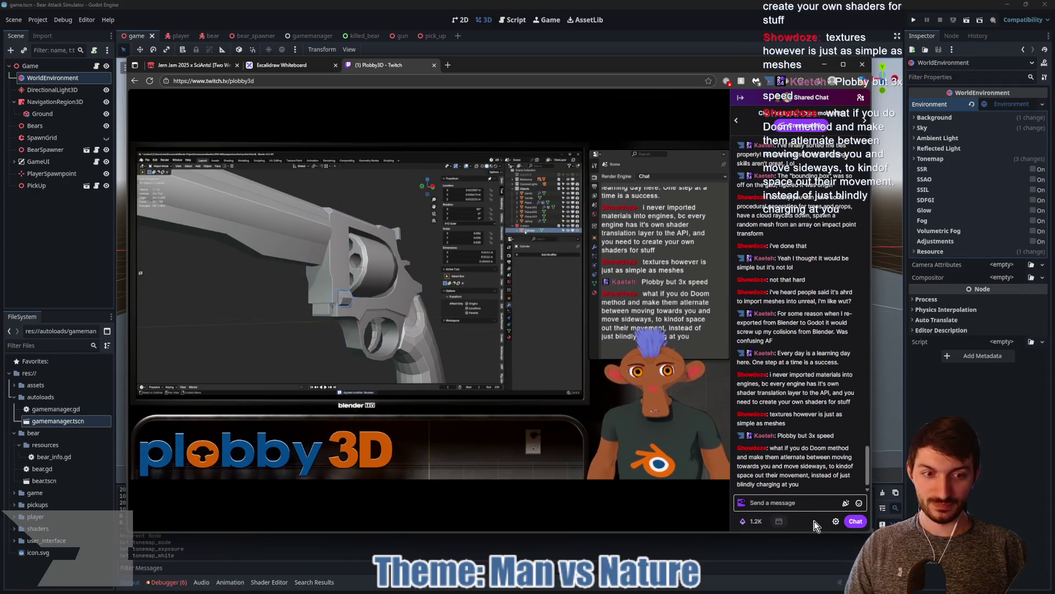
{"action": "key", "text": "alt+Tab"}
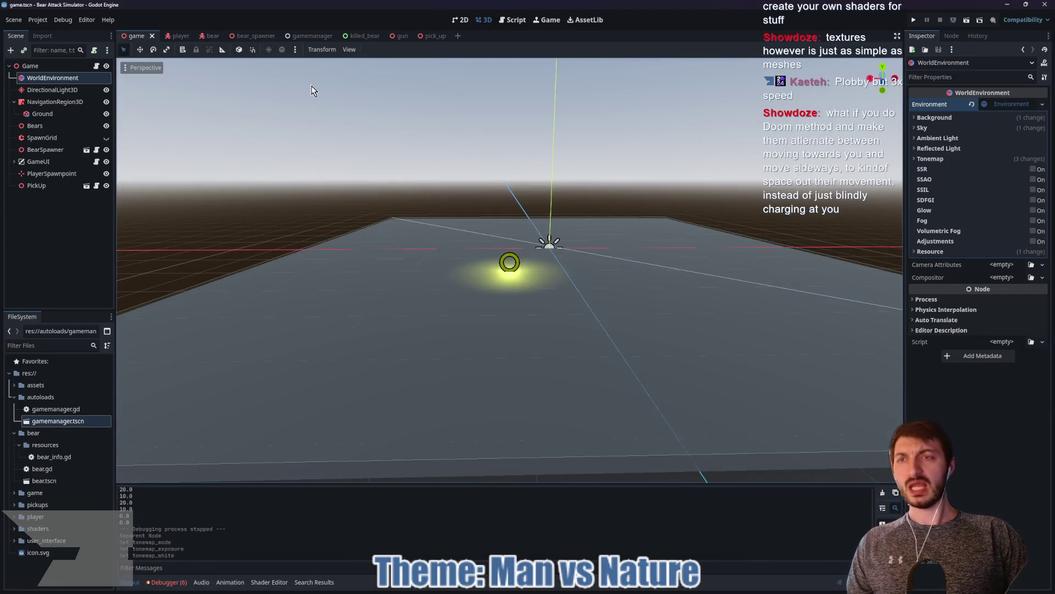
{"action": "left_click", "coordinate": [245, 36]}
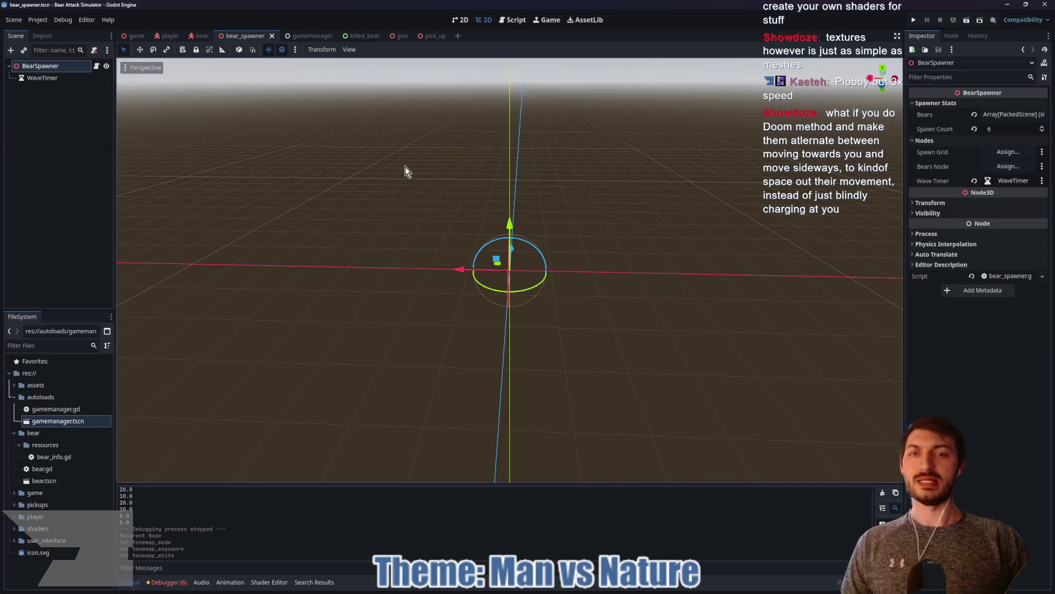
Orbit around the brown bear model in the bear scene, save it, and return to the game tab
{"action": "left_click", "coordinate": [199, 37]}
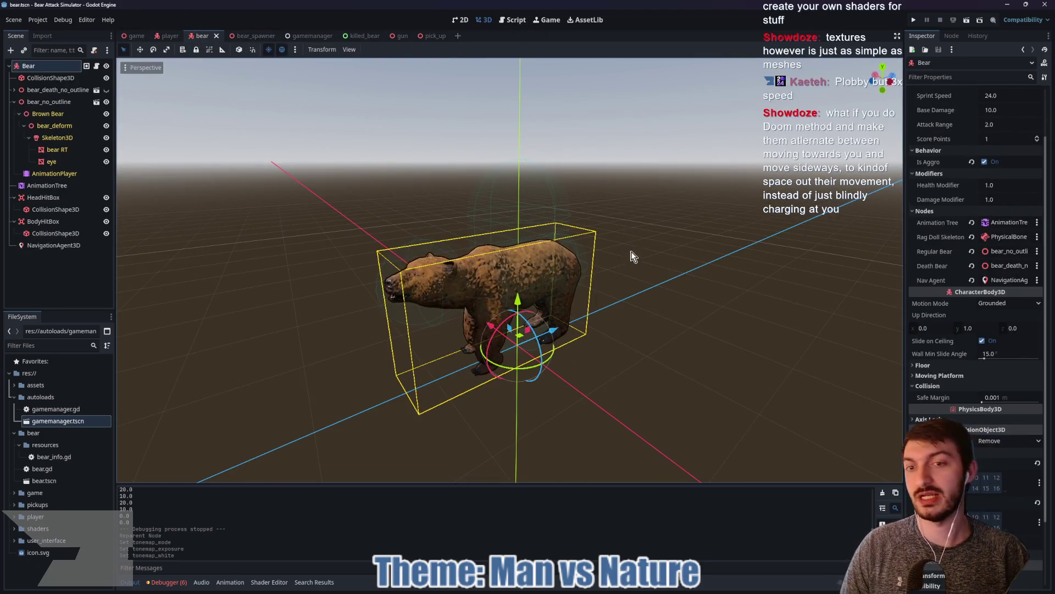
{"action": "mouse_move", "coordinate": [655, 243]}
{"action": "left_mouse_down"}
{"action": "mouse_move", "coordinate": [655, 226]}
{"action": "mouse_move", "coordinate": [589, 227]}
{"action": "left_mouse_up"}
{"action": "scroll", "coordinate": [606, 250], "scroll_direction": "up", "scroll_amount": 3}
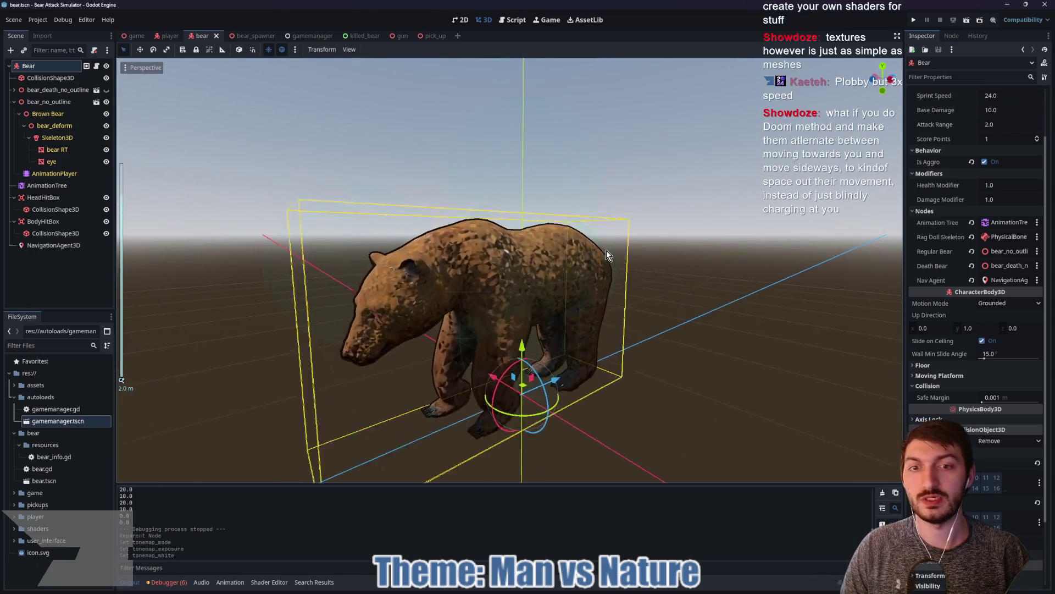
{"action": "left_click_drag", "start_coordinate": [664, 264], "coordinate": [690, 259]}
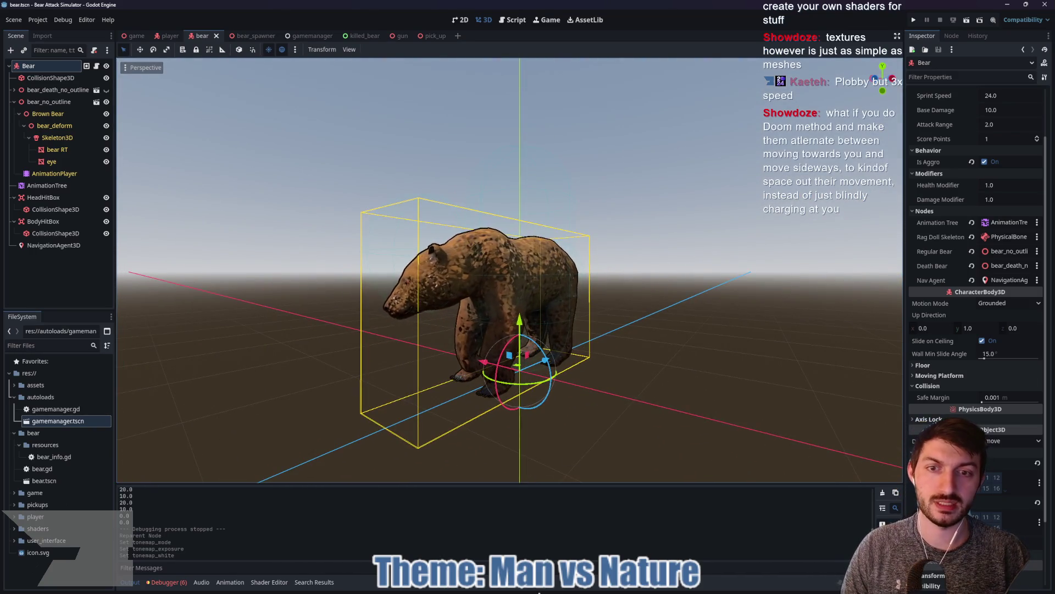
{"action": "mouse_move", "coordinate": [545, 320]}
{"action": "left_mouse_down"}
{"action": "mouse_move", "coordinate": [621, 346]}
{"action": "mouse_move", "coordinate": [632, 297]}
{"action": "mouse_move", "coordinate": [598, 365]}
{"action": "mouse_move", "coordinate": [661, 360]}
{"action": "mouse_move", "coordinate": [529, 350]}
{"action": "mouse_move", "coordinate": [776, 351]}
{"action": "mouse_move", "coordinate": [566, 364]}
{"action": "left_mouse_up"}
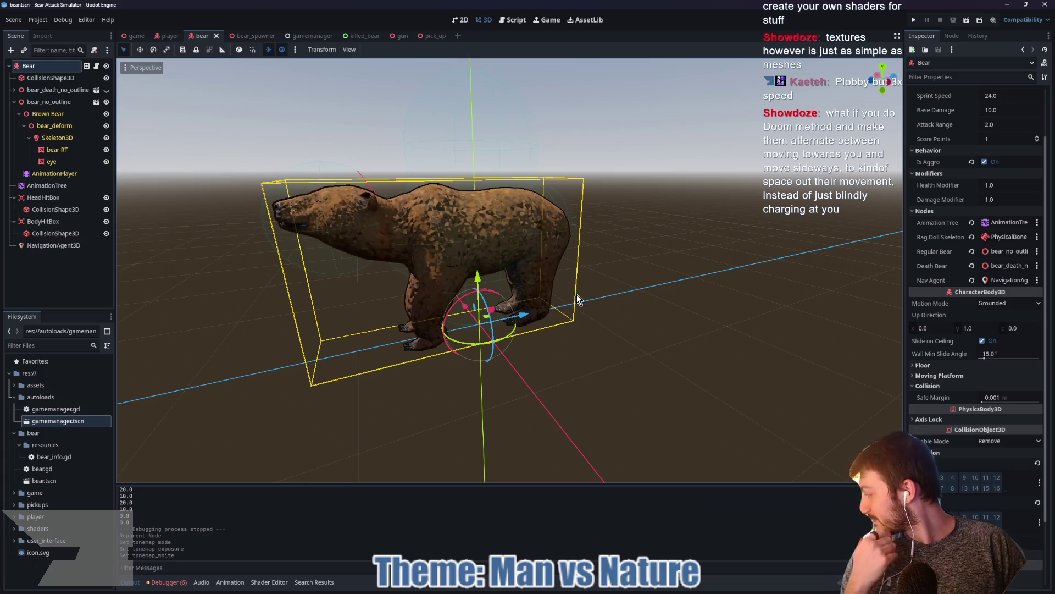
{"action": "mouse_move", "coordinate": [572, 277]}
{"action": "left_mouse_down"}
{"action": "mouse_move", "coordinate": [588, 303]}
{"action": "mouse_move", "coordinate": [605, 295]}
{"action": "left_mouse_up"}
{"action": "key", "text": "ctrl+s"}
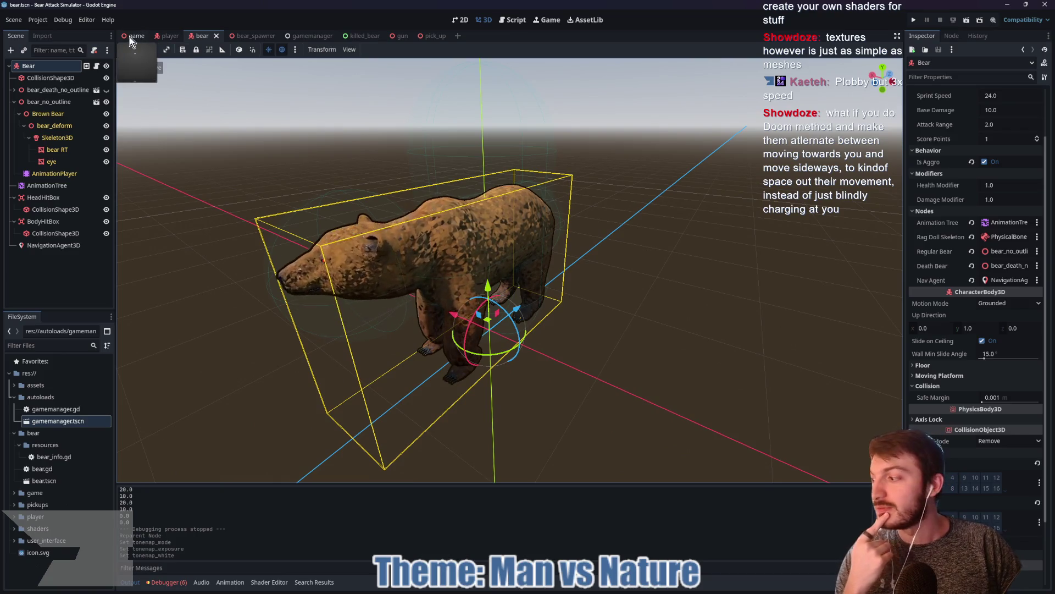
{"action": "left_click", "coordinate": [132, 36]}
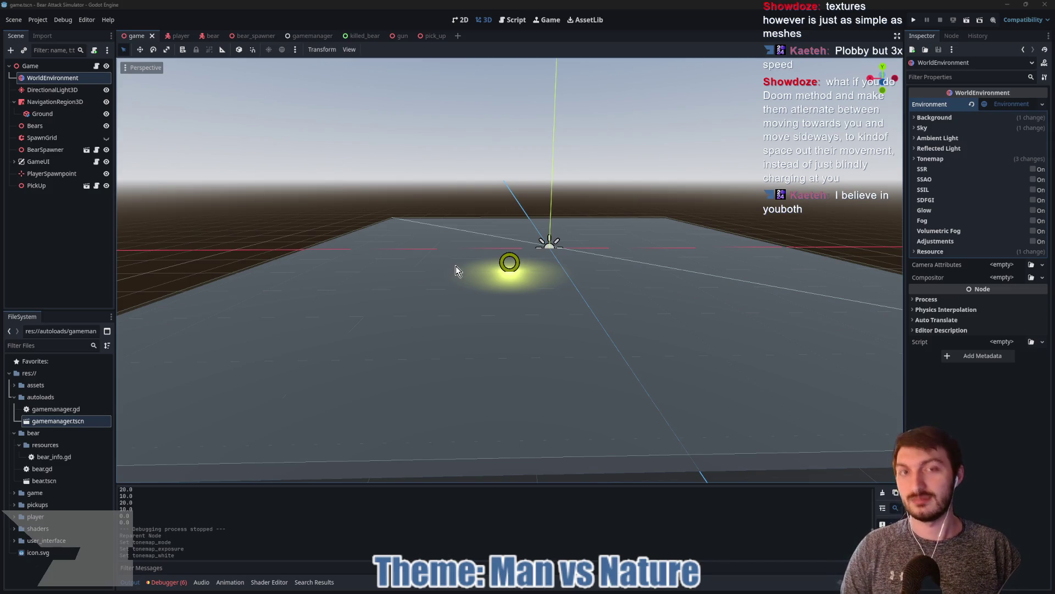
Orbit and zoom around the game level to examine the glowing ring pickup
{"action": "left_click_drag", "start_coordinate": [448, 264], "coordinate": [412, 268]}
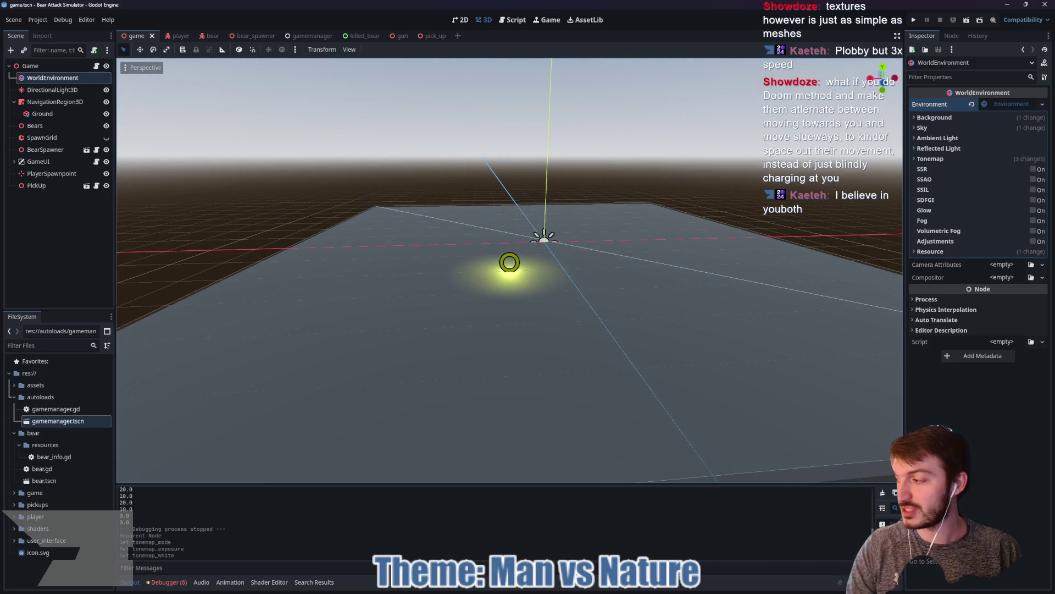
{"action": "mouse_move", "coordinate": [423, 203]}
{"action": "left_mouse_down"}
{"action": "mouse_move", "coordinate": [600, 203]}
{"action": "mouse_move", "coordinate": [447, 217]}
{"action": "mouse_move", "coordinate": [485, 213]}
{"action": "left_mouse_up"}
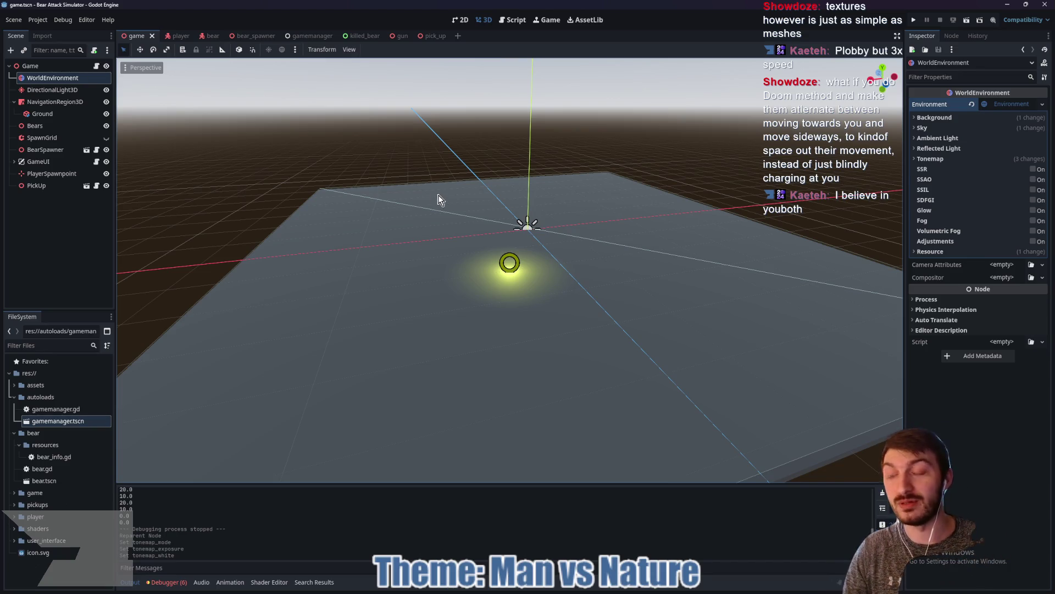
{"action": "left_click_drag", "start_coordinate": [439, 198], "coordinate": [452, 198]}
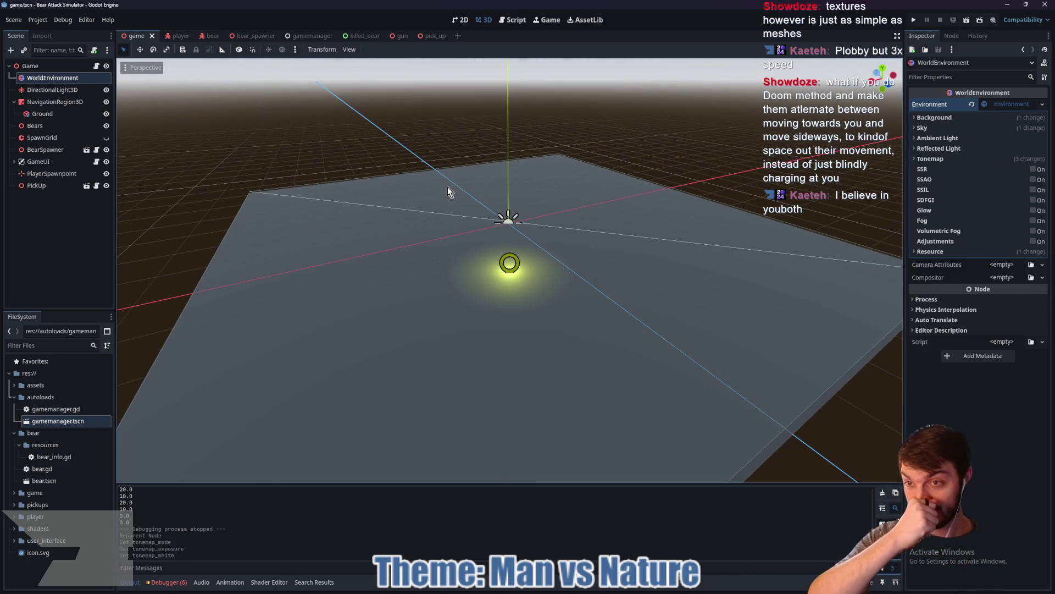
{"action": "left_click_drag", "start_coordinate": [291, 157], "coordinate": [329, 165]}
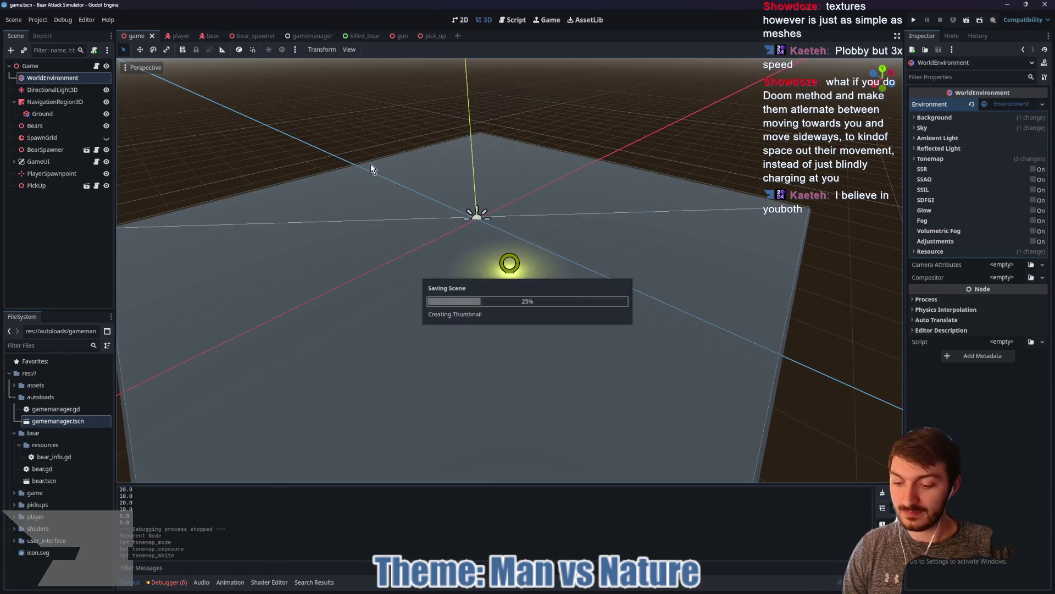
{"action": "scroll", "coordinate": [537, 218], "scroll_direction": "up", "scroll_amount": 3}
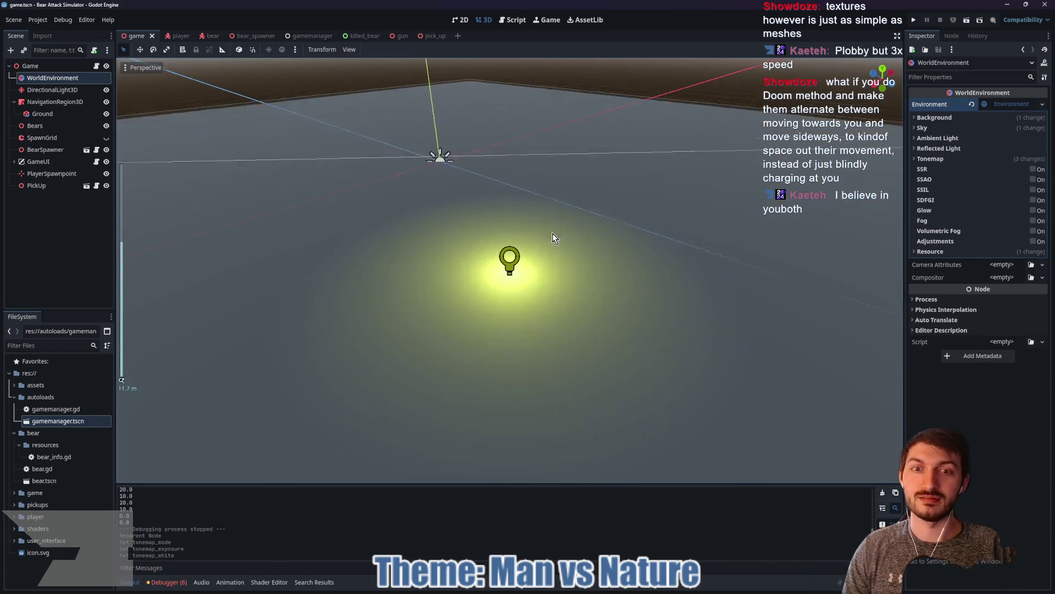
{"action": "mouse_move", "coordinate": [641, 232]}
{"action": "left_mouse_down"}
{"action": "mouse_move", "coordinate": [511, 256]}
{"action": "mouse_move", "coordinate": [523, 249]}
{"action": "left_mouse_up"}
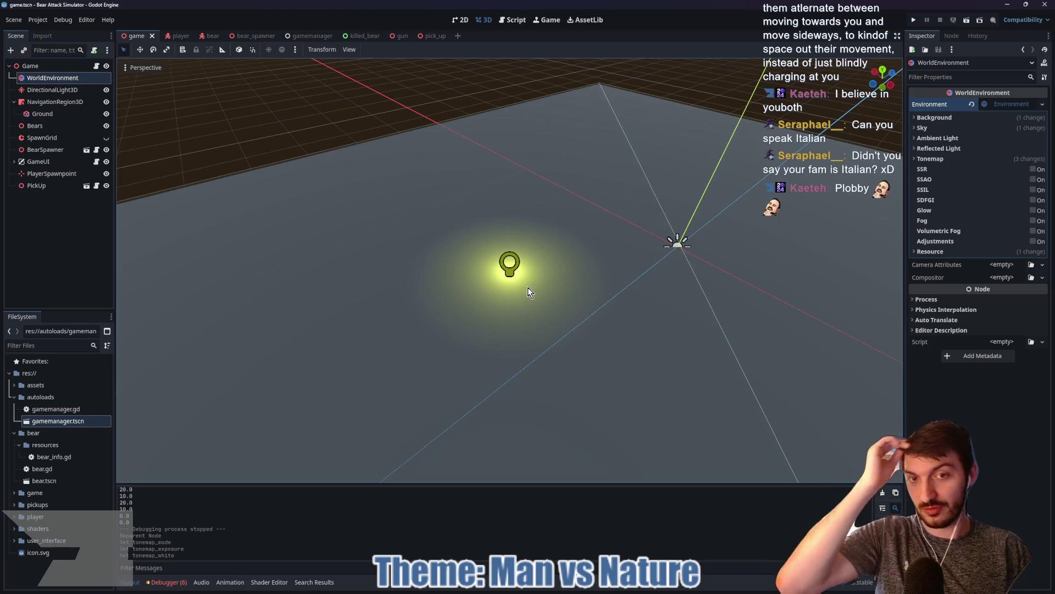
Circle the glowing bulb and the level from several angles, then save the game scene
{"action": "left_click_drag", "start_coordinate": [448, 246], "coordinate": [631, 238]}
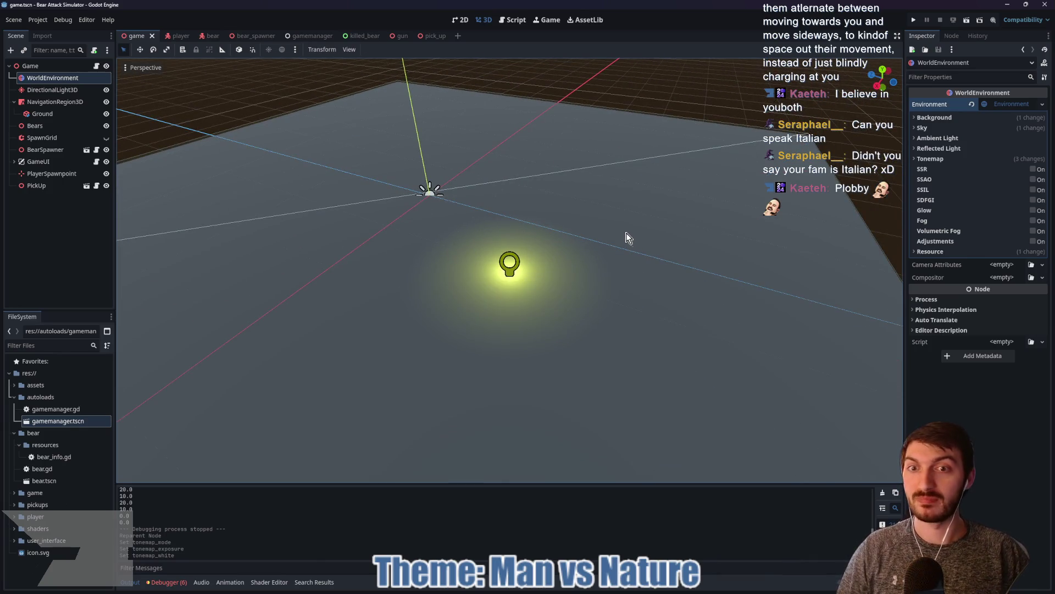
{"action": "mouse_move", "coordinate": [671, 205]}
{"action": "left_mouse_down"}
{"action": "mouse_move", "coordinate": [660, 282]}
{"action": "mouse_move", "coordinate": [643, 274]}
{"action": "left_mouse_up"}
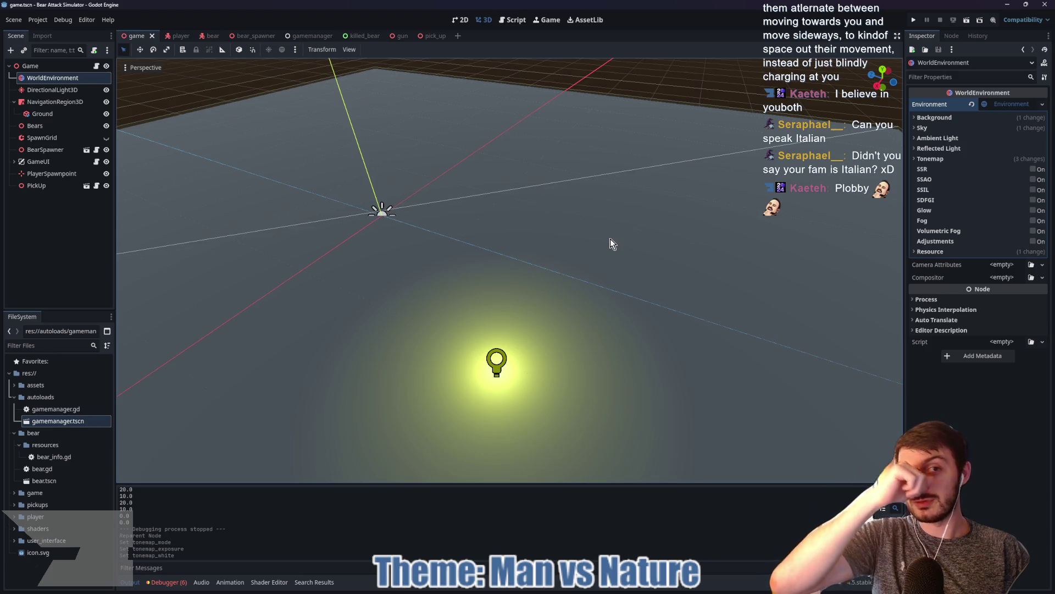
{"action": "left_click_drag", "start_coordinate": [605, 240], "coordinate": [434, 221]}
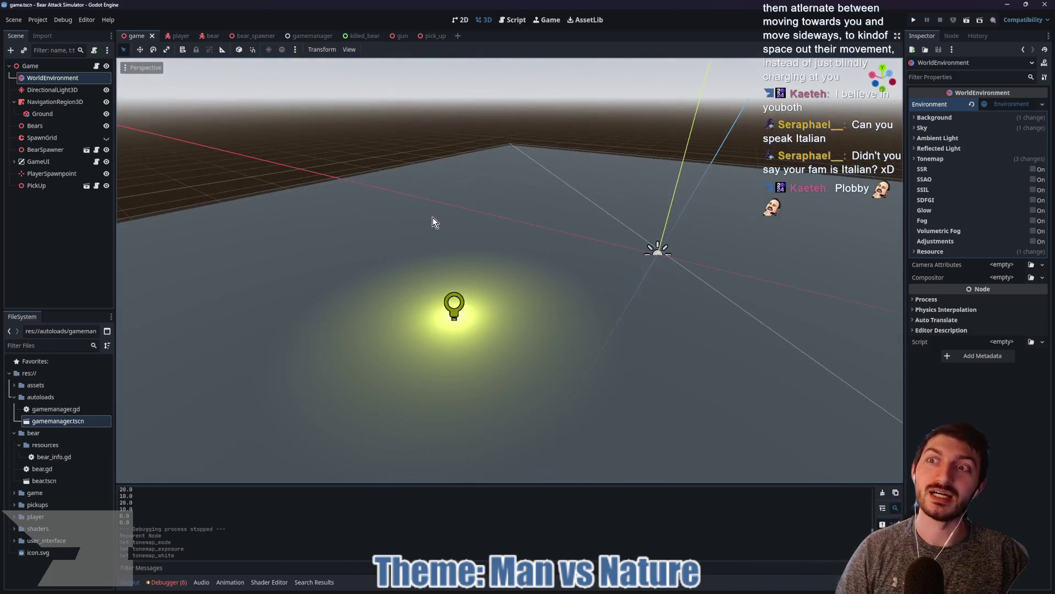
{"action": "mouse_move", "coordinate": [660, 216]}
{"action": "left_mouse_down"}
{"action": "mouse_move", "coordinate": [490, 233]}
{"action": "mouse_move", "coordinate": [402, 264]}
{"action": "mouse_move", "coordinate": [442, 236]}
{"action": "mouse_move", "coordinate": [471, 193]}
{"action": "left_mouse_up"}
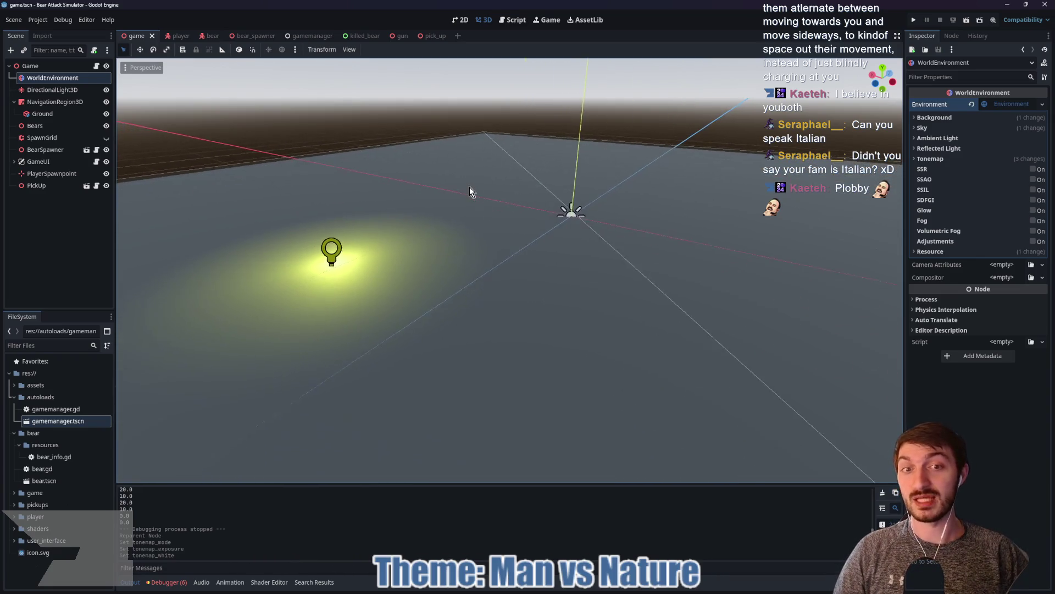
{"action": "mouse_move", "coordinate": [576, 252]}
{"action": "left_mouse_down"}
{"action": "mouse_move", "coordinate": [490, 328]}
{"action": "mouse_move", "coordinate": [554, 337]}
{"action": "mouse_move", "coordinate": [426, 344]}
{"action": "mouse_move", "coordinate": [395, 304]}
{"action": "mouse_move", "coordinate": [475, 288]}
{"action": "left_mouse_up"}
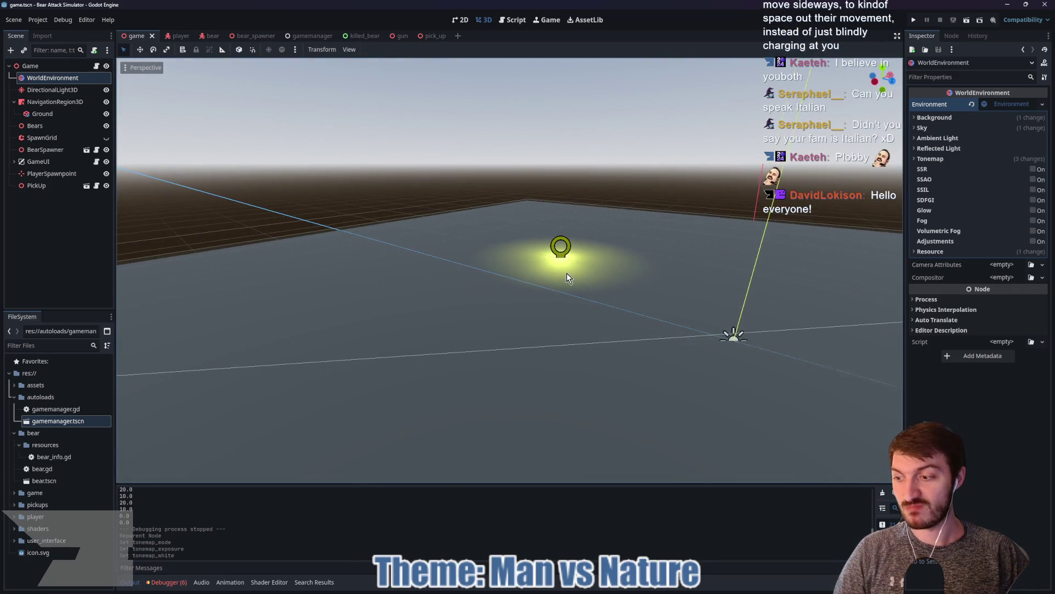
{"action": "left_click_drag", "start_coordinate": [566, 272], "coordinate": [565, 225]}
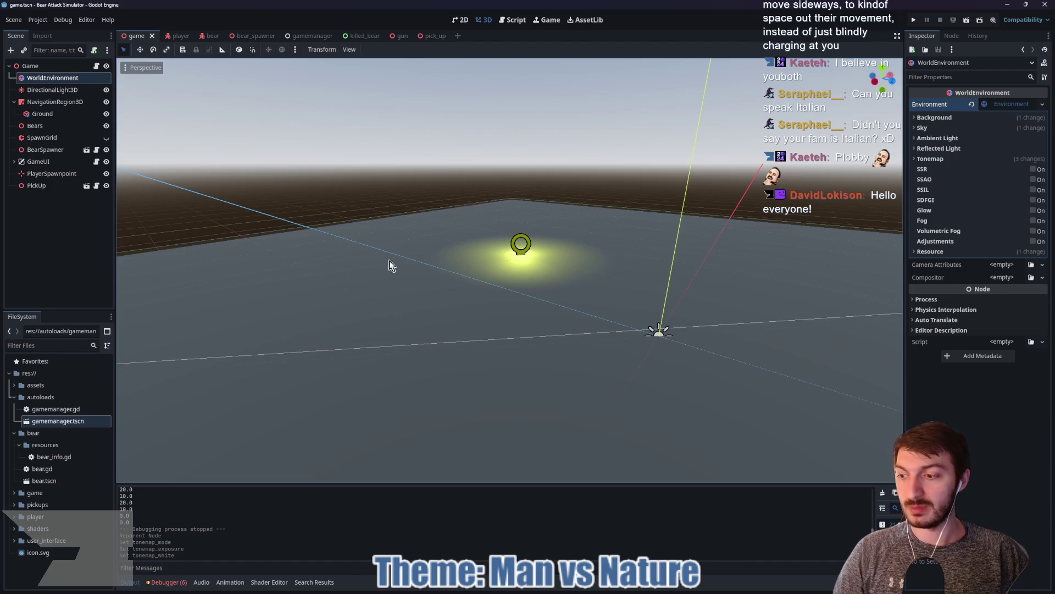
{"action": "mouse_move", "coordinate": [471, 252]}
{"action": "left_mouse_down"}
{"action": "mouse_move", "coordinate": [472, 278]}
{"action": "mouse_move", "coordinate": [501, 284]}
{"action": "mouse_move", "coordinate": [516, 280]}
{"action": "mouse_move", "coordinate": [519, 261]}
{"action": "left_mouse_up"}
{"action": "key", "text": "ctrl+s"}
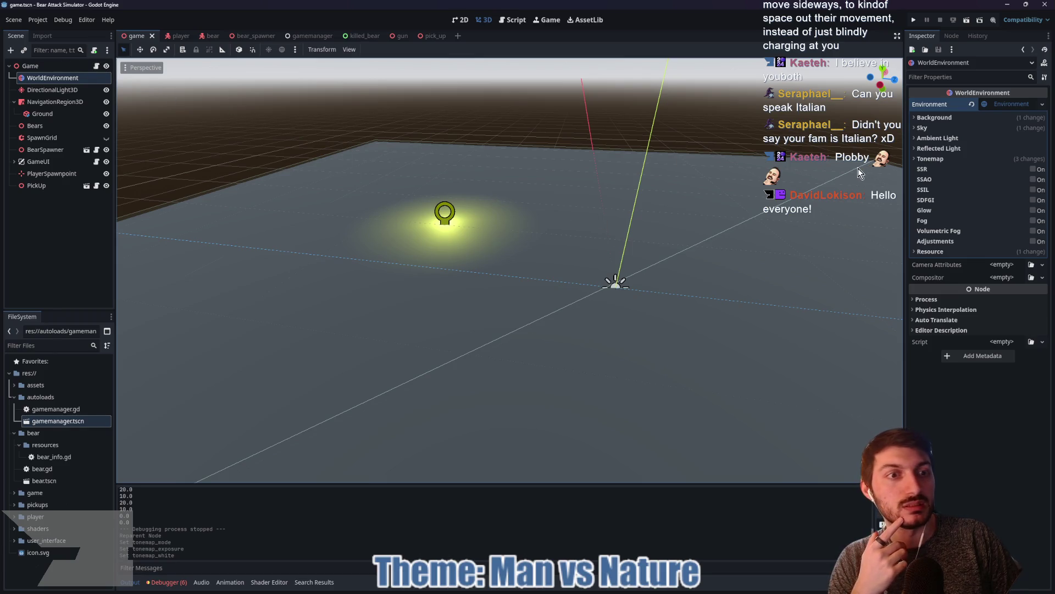
Orbit closer to the level and zoom back out
{"action": "mouse_move", "coordinate": [855, 167]}
{"action": "left_mouse_down"}
{"action": "mouse_move", "coordinate": [822, 185]}
{"action": "mouse_move", "coordinate": [674, 189]}
{"action": "mouse_move", "coordinate": [646, 161]}
{"action": "left_mouse_up"}
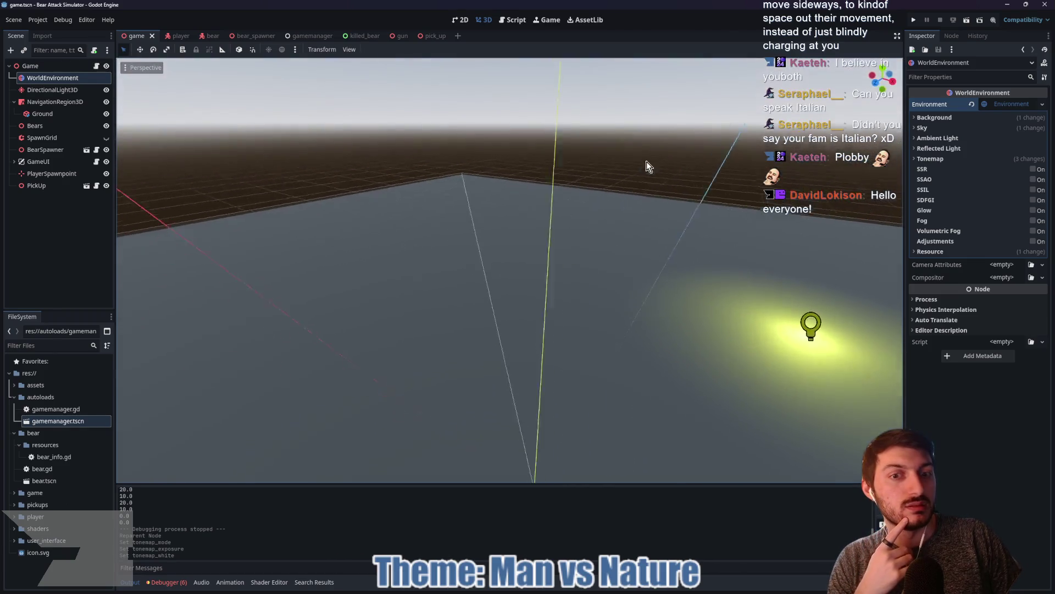
{"action": "scroll", "coordinate": [637, 176], "scroll_direction": "down", "scroll_amount": 5}
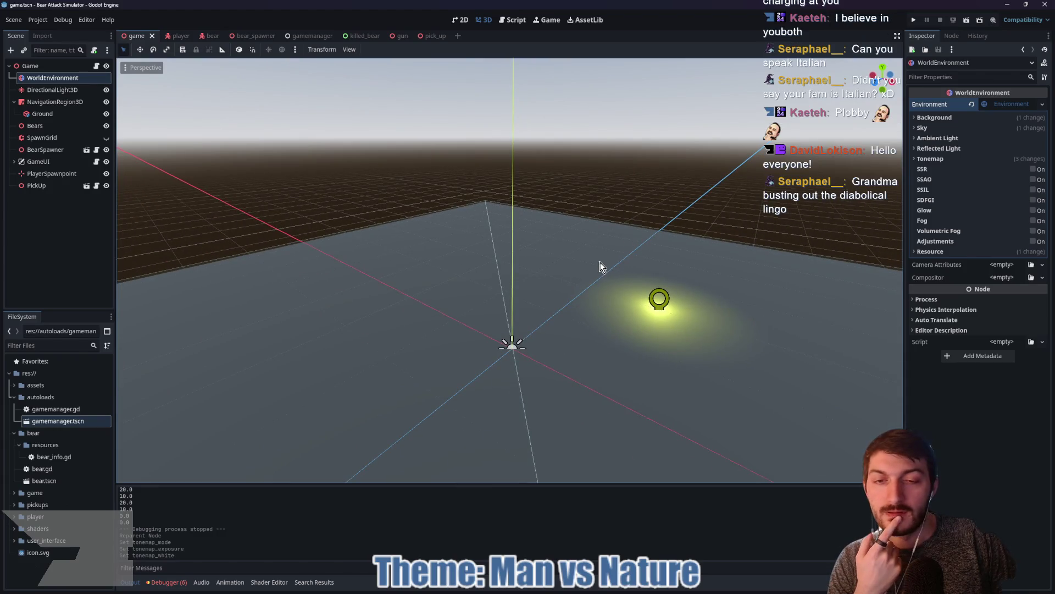
{"action": "mouse_move", "coordinate": [437, 37]}
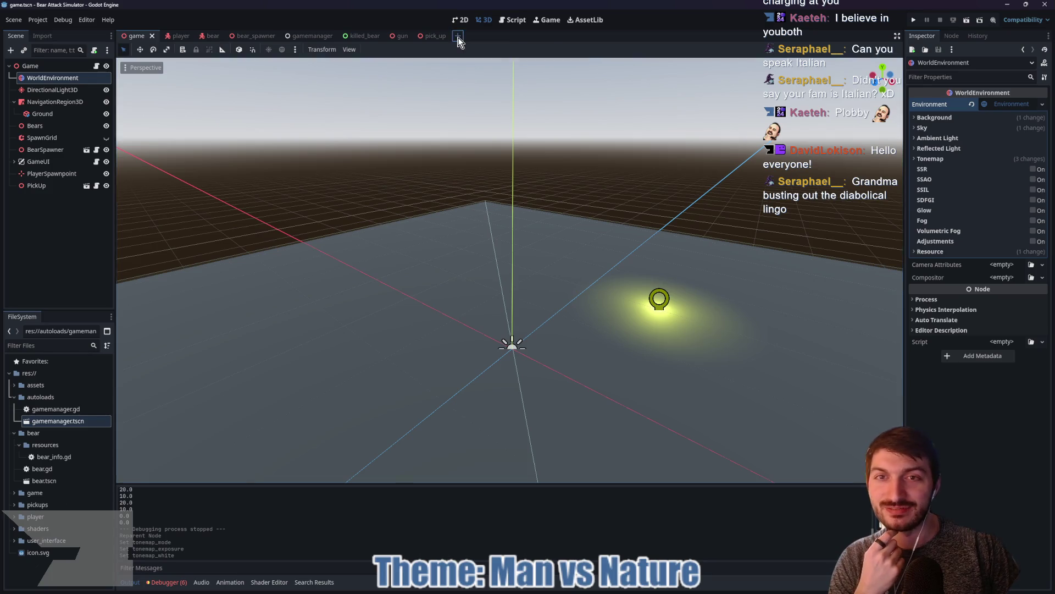
Create a new scene with a 3D root node renamed Knife
{"action": "left_click", "coordinate": [458, 37]}
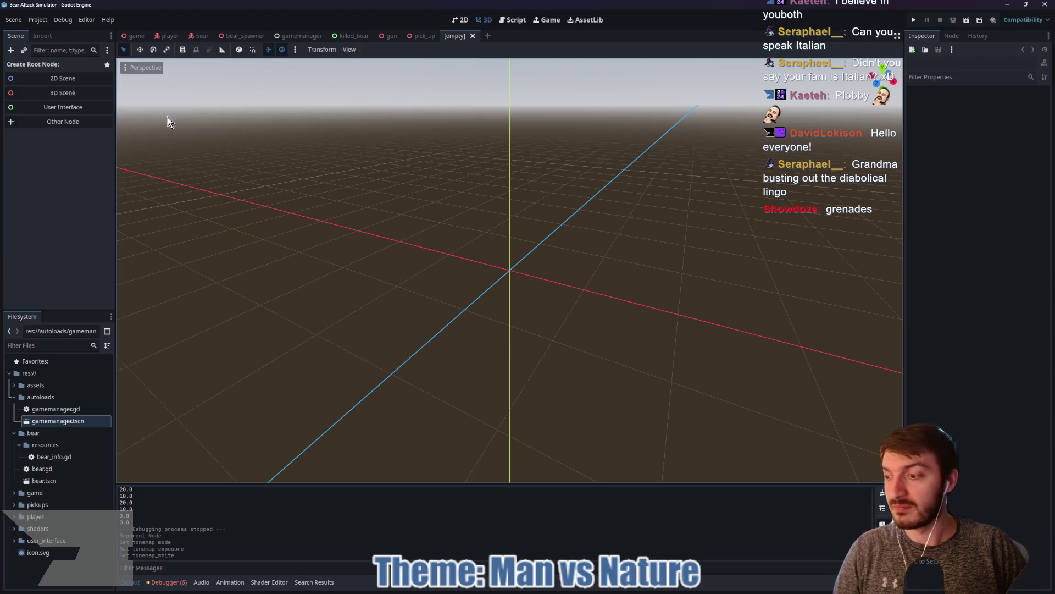
{"action": "left_click", "coordinate": [65, 93]}
{"action": "left_click", "coordinate": [51, 67]}
{"action": "left_click", "coordinate": [52, 67]}
{"action": "type", "text": "Knife"}
{"action": "key", "text": "Return"}
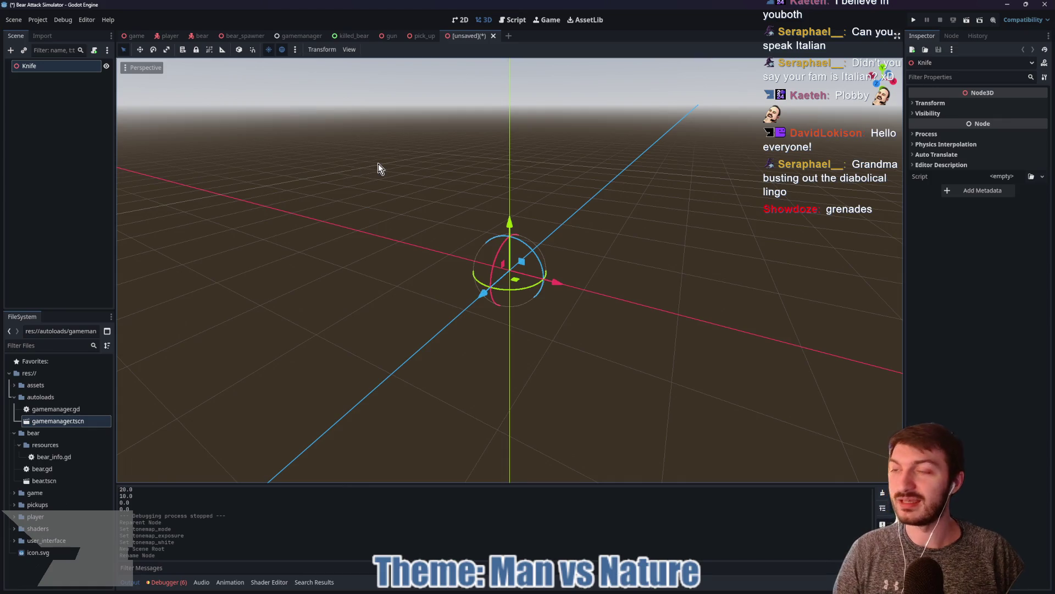
Add a MeshInstance3D child under Knife
{"action": "key", "text": "ctrl+a"}
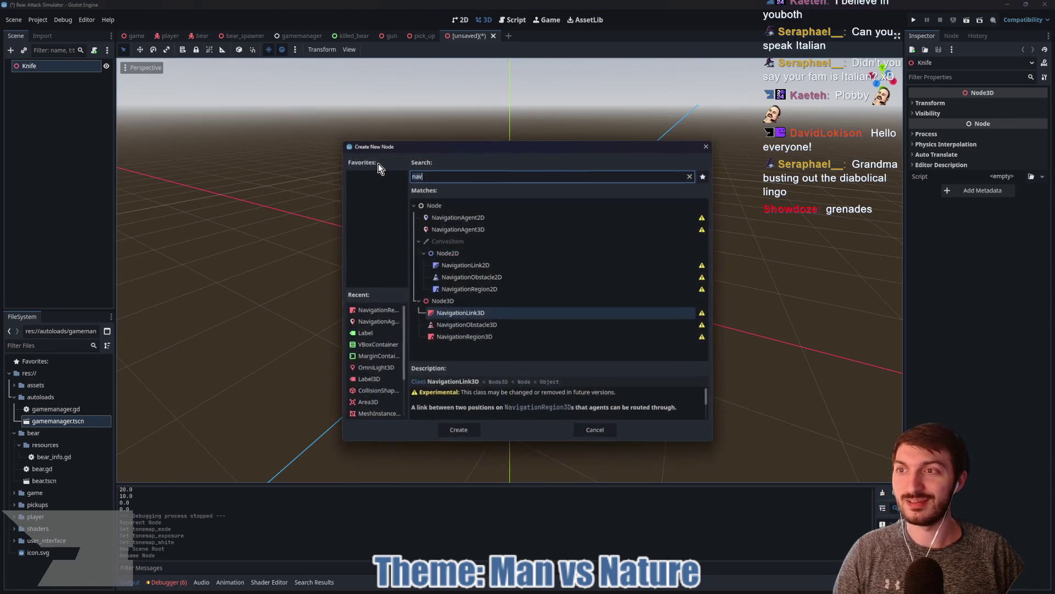
{"action": "type", "text": "mesh"}
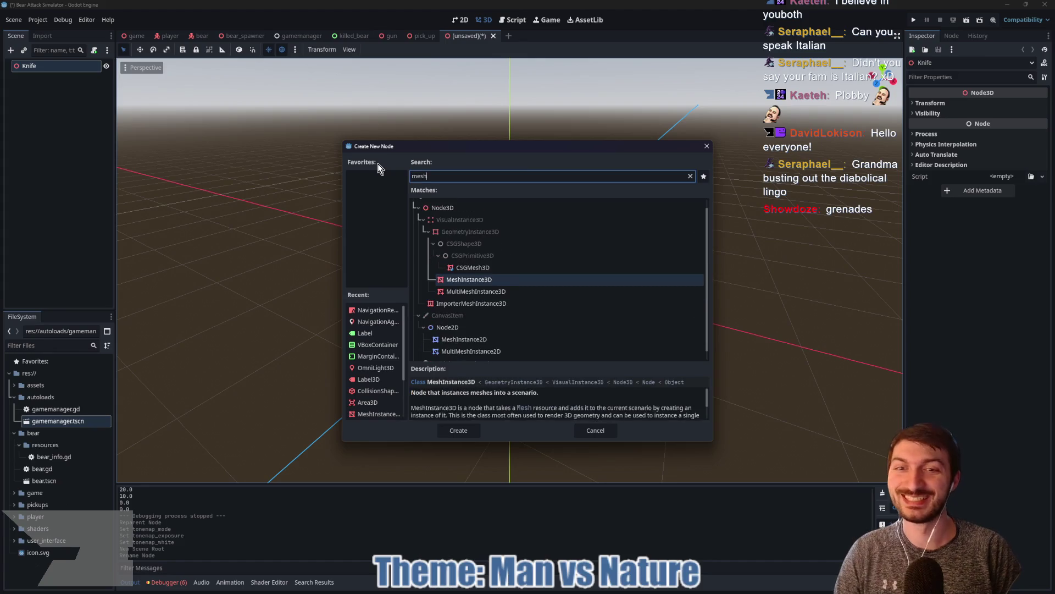
{"action": "key", "text": "Return"}
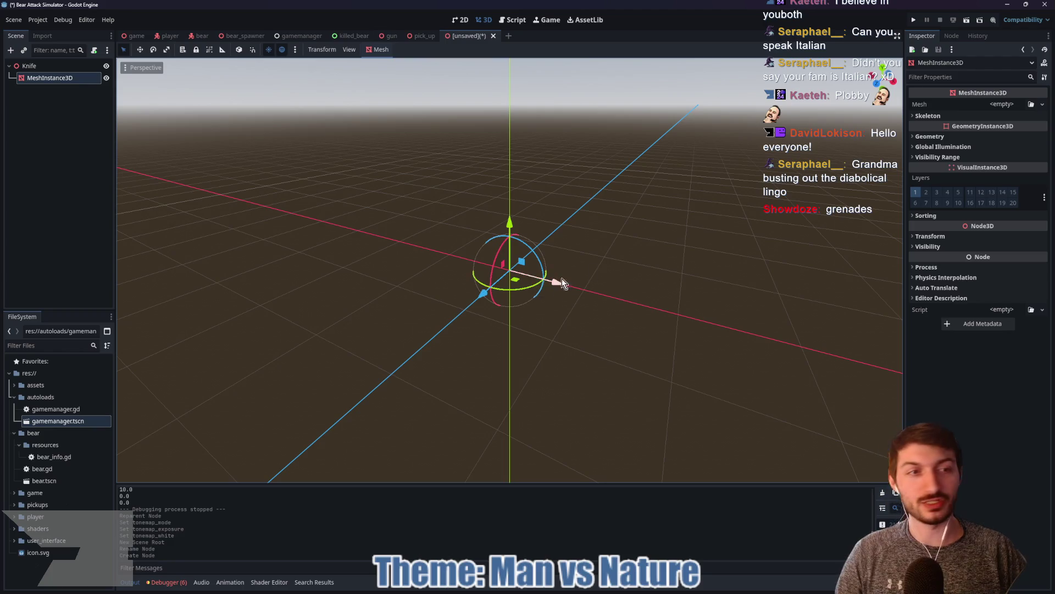
Give the MeshInstance3D a new BoxMesh and set its width and depth to 0.5 m
{"action": "left_click", "coordinate": [1001, 103]}
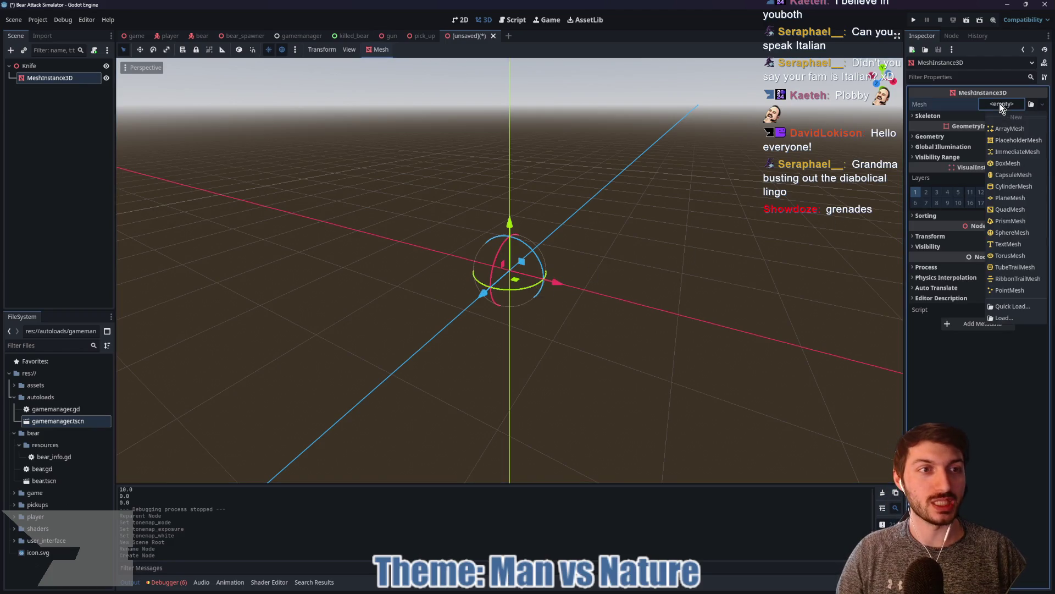
{"action": "left_click", "coordinate": [1010, 164]}
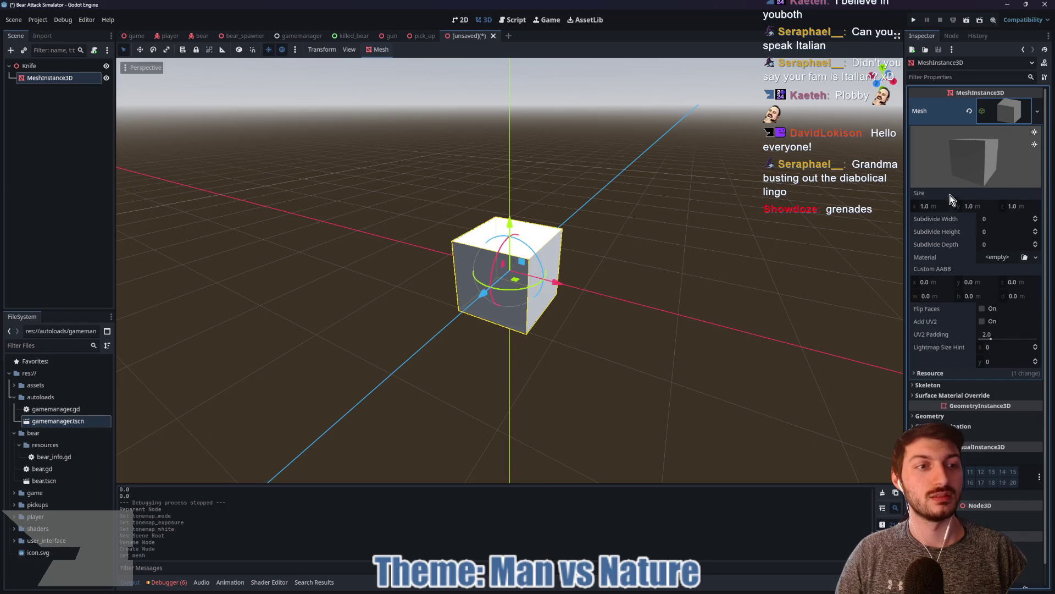
{"action": "left_click_drag", "start_coordinate": [940, 208], "coordinate": [941, 205]}
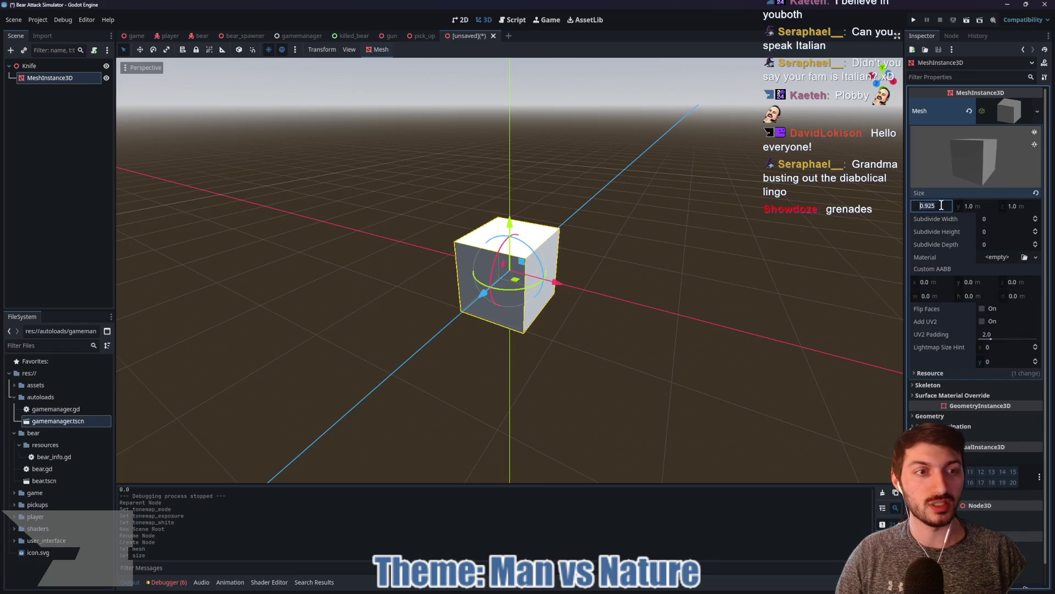
{"action": "type", "text": "0."}
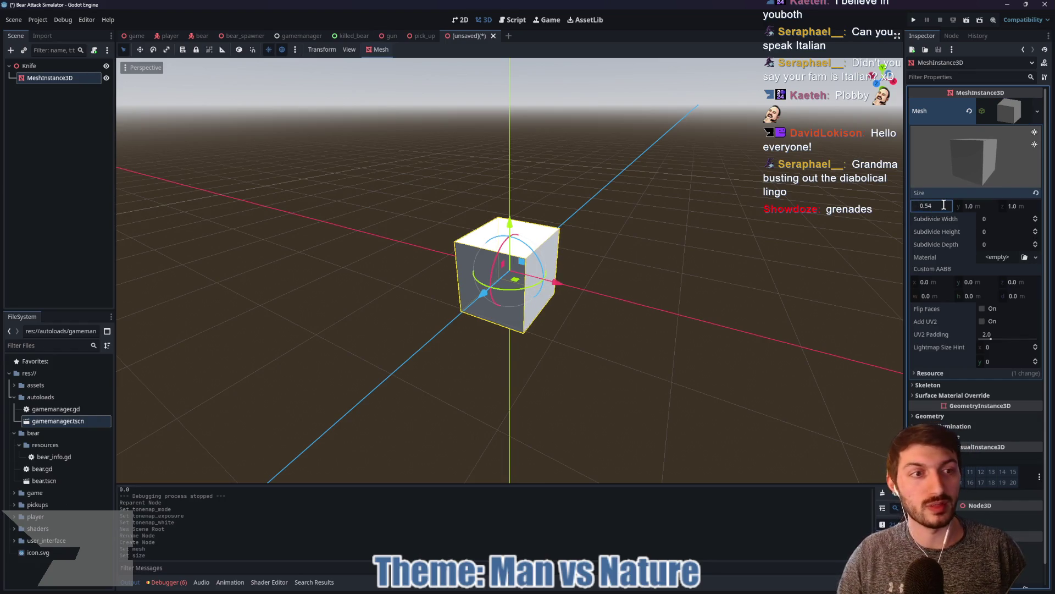
{"action": "key", "text": "Tab"}
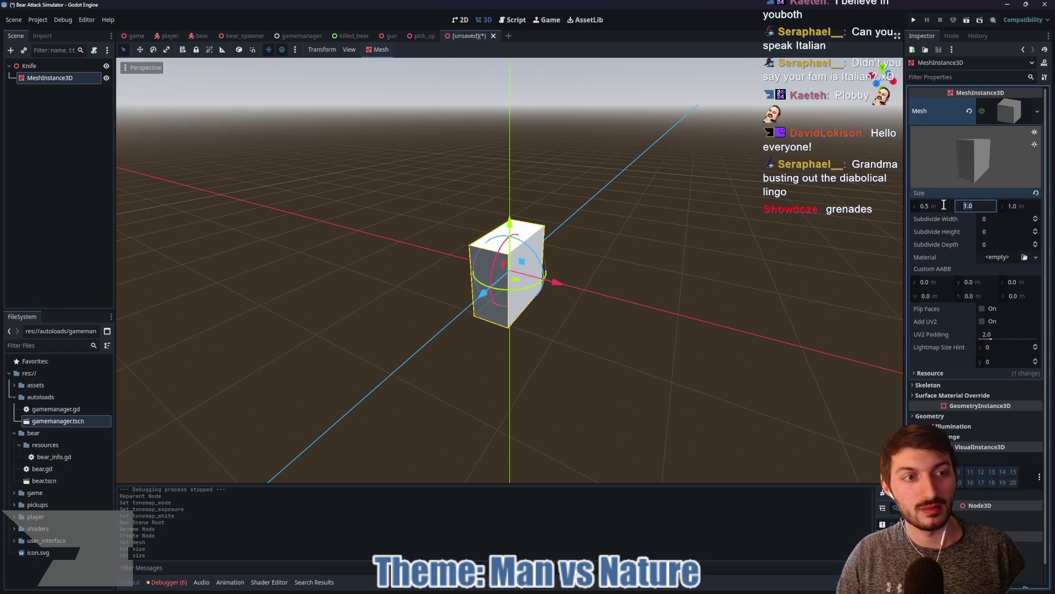
{"action": "key", "text": "Tab"}
{"action": "key", "text": "Return"}
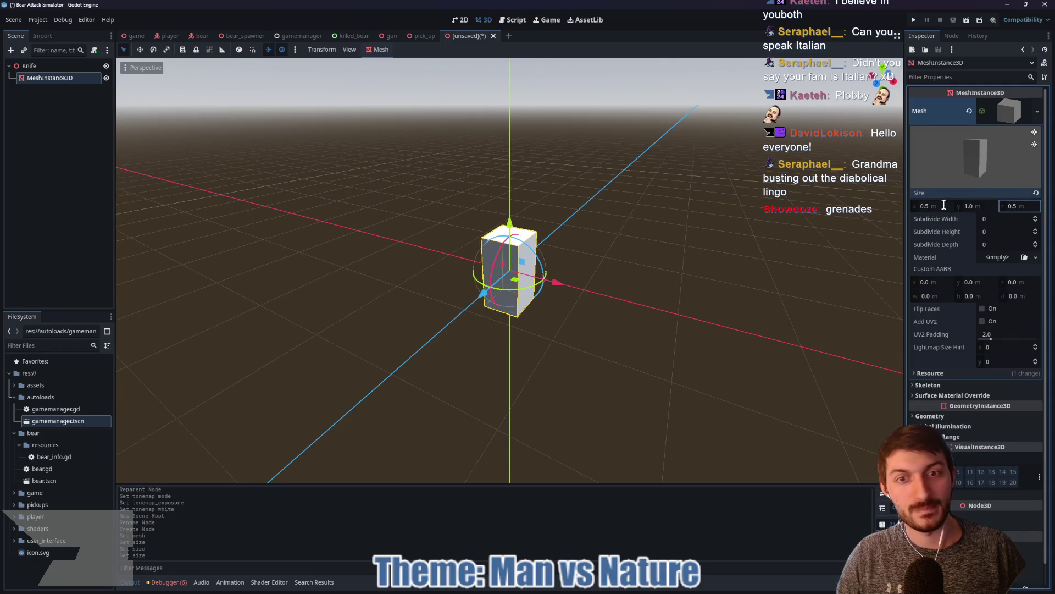
Shrink the box to 0.5 m tall and 0.25 m wide and deep
{"action": "left_click", "coordinate": [987, 205]}
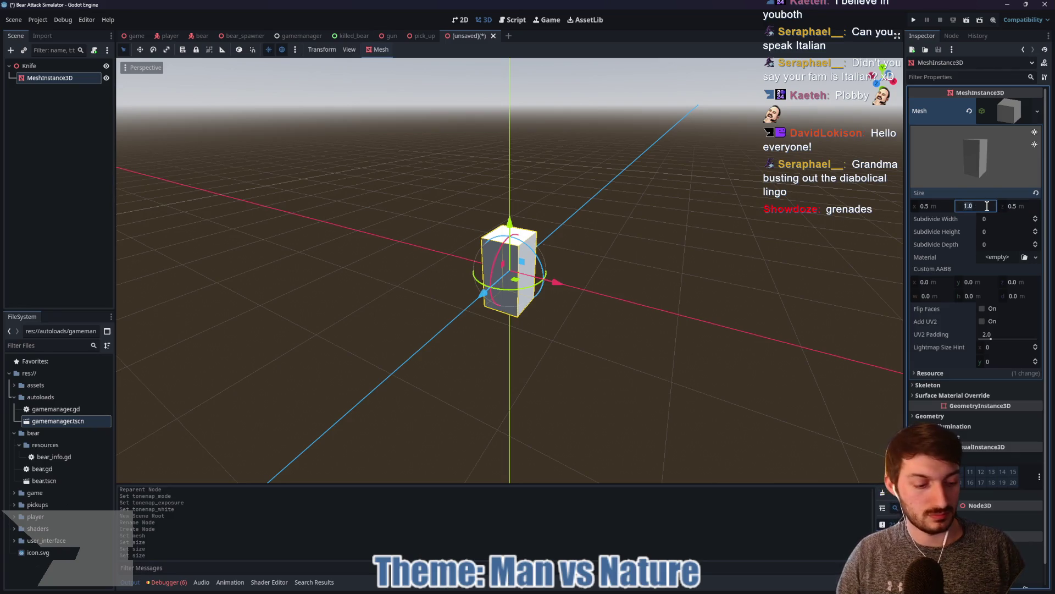
{"action": "key", "text": "Return"}
{"action": "left_click", "coordinate": [929, 206]}
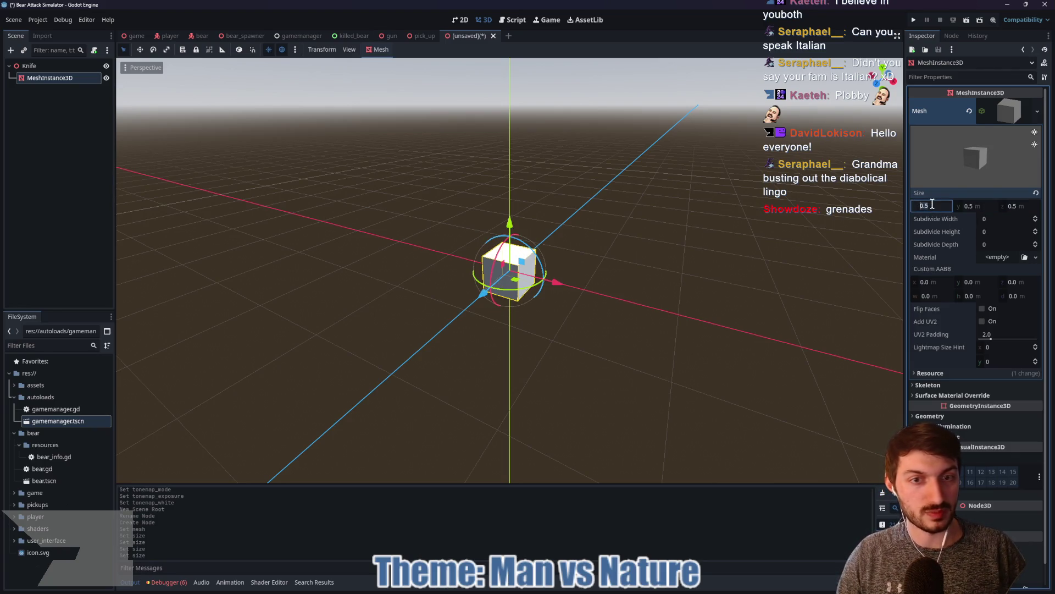
{"action": "key", "text": "Tab"}
{"action": "key", "text": "Tab"}
{"action": "type", "text": "0."}
{"action": "type", "text": "5"}
{"action": "key", "text": "Return"}
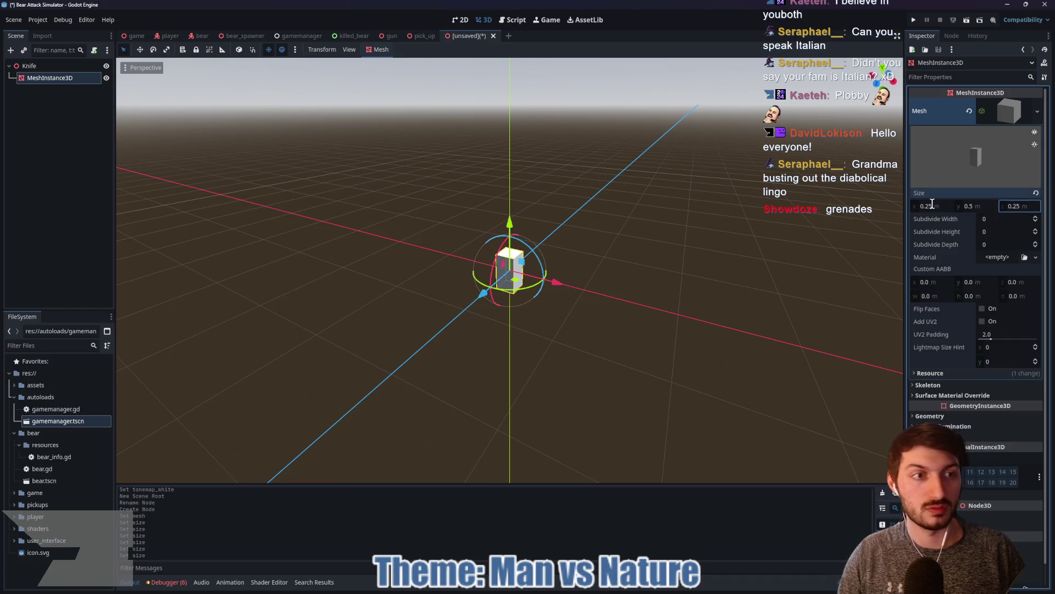
{"action": "scroll", "coordinate": [661, 295], "scroll_direction": "up", "scroll_amount": 5}
{"action": "mouse_move", "coordinate": [634, 345]}
{"action": "left_mouse_down"}
{"action": "mouse_move", "coordinate": [717, 343]}
{"action": "mouse_move", "coordinate": [721, 336]}
{"action": "mouse_move", "coordinate": [665, 325]}
{"action": "mouse_move", "coordinate": [749, 316]}
{"action": "left_mouse_up"}
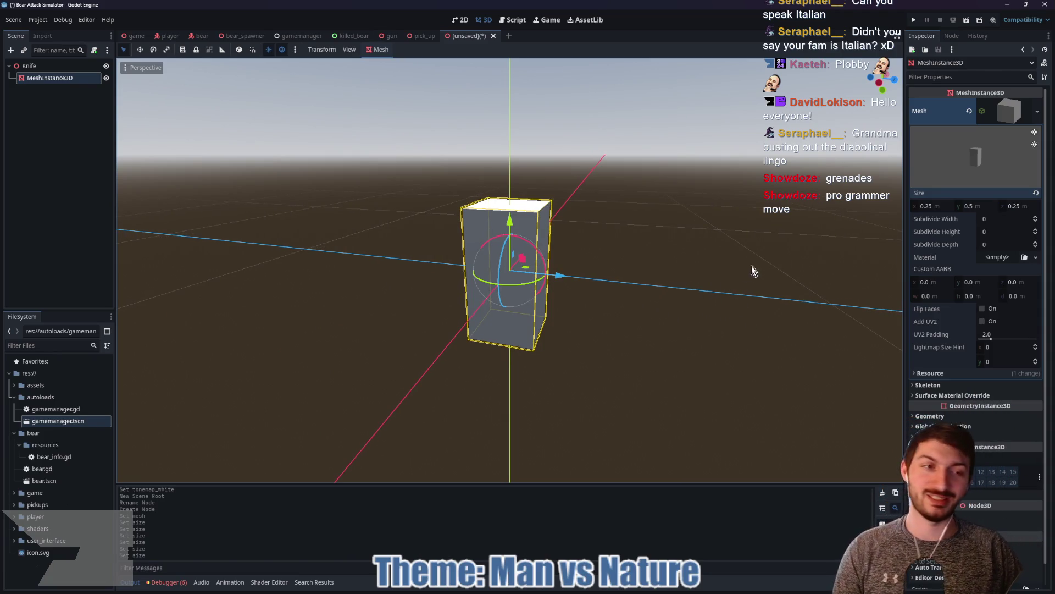
Resize the box to its final 0.125 × 0.25 × 0.125 m
{"action": "left_click", "coordinate": [946, 205]}
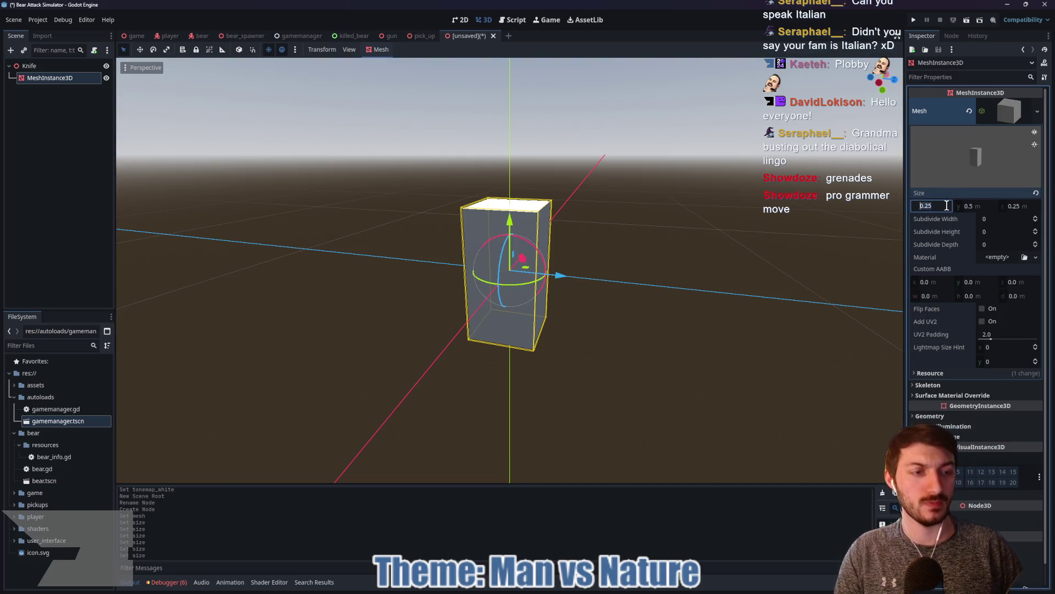
{"action": "key", "text": "Tab"}
{"action": "key", "text": "Tab"}
{"action": "type", "text": "0."}
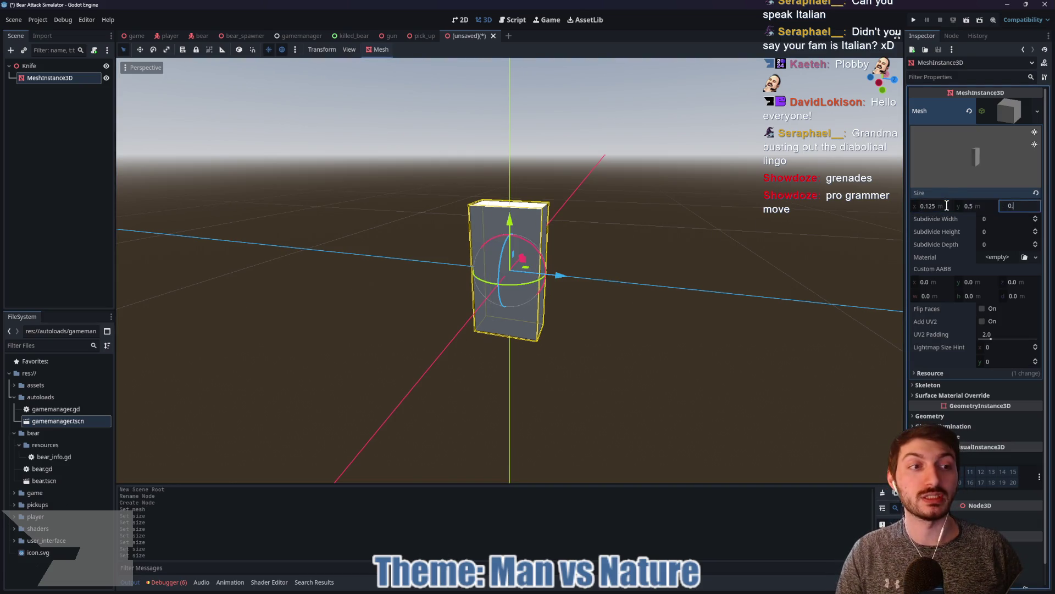
{"action": "key", "text": "Return"}
{"action": "mouse_move", "coordinate": [605, 263]}
{"action": "left_mouse_down"}
{"action": "mouse_move", "coordinate": [636, 273]}
{"action": "mouse_move", "coordinate": [883, 207]}
{"action": "left_mouse_up"}
{"action": "left_click", "coordinate": [978, 204]}
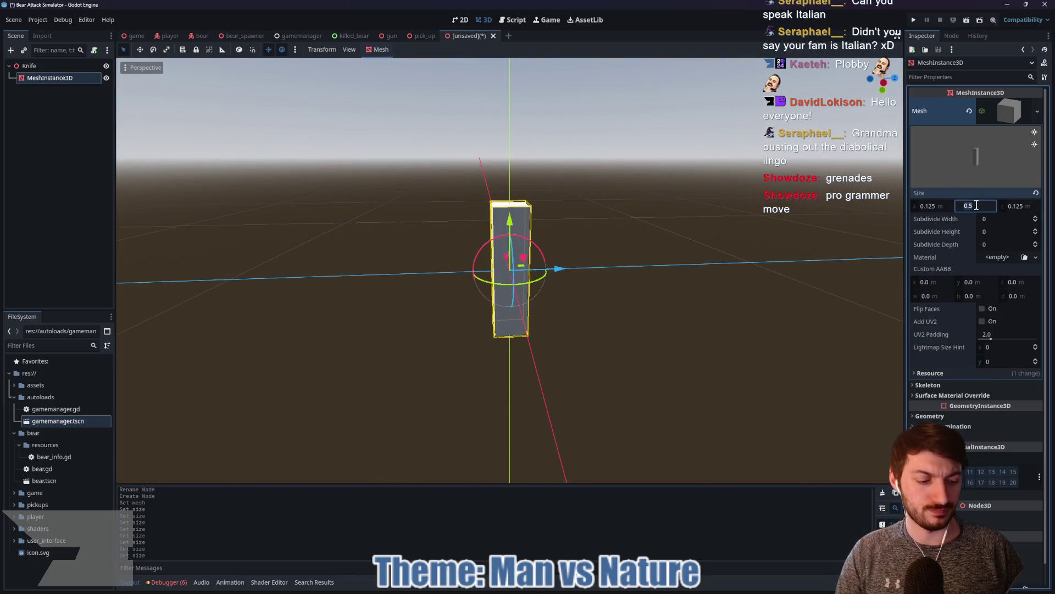
{"action": "type", "text": "5"}
{"action": "key", "text": "Return"}
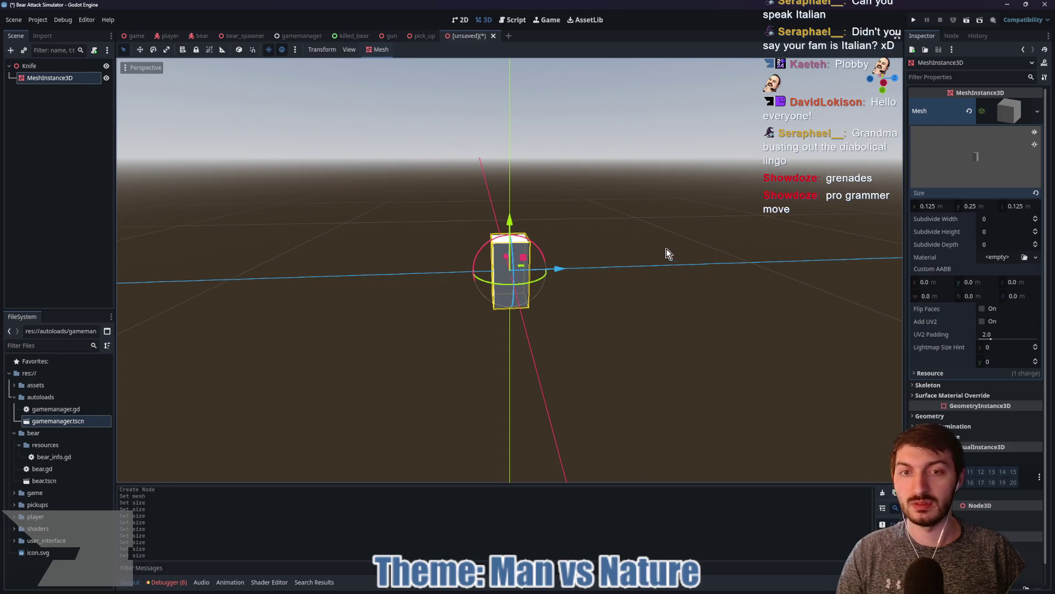
{"action": "key", "text": "ctrl+a"}
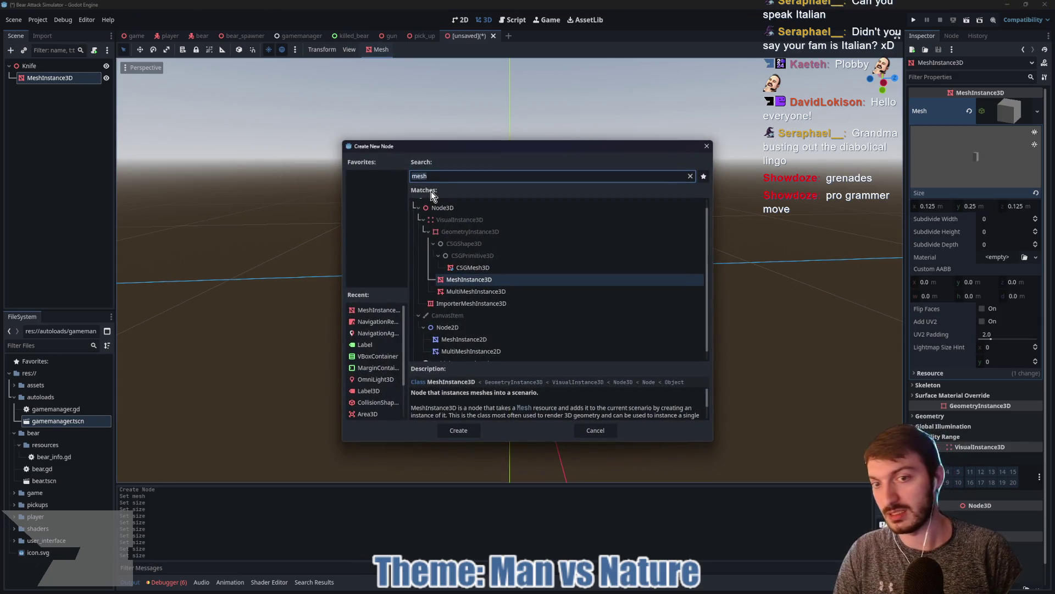
Add a child MeshInstance3D with a new BoxMesh, starting its width at 0.125 m
{"action": "key", "text": "Return"}
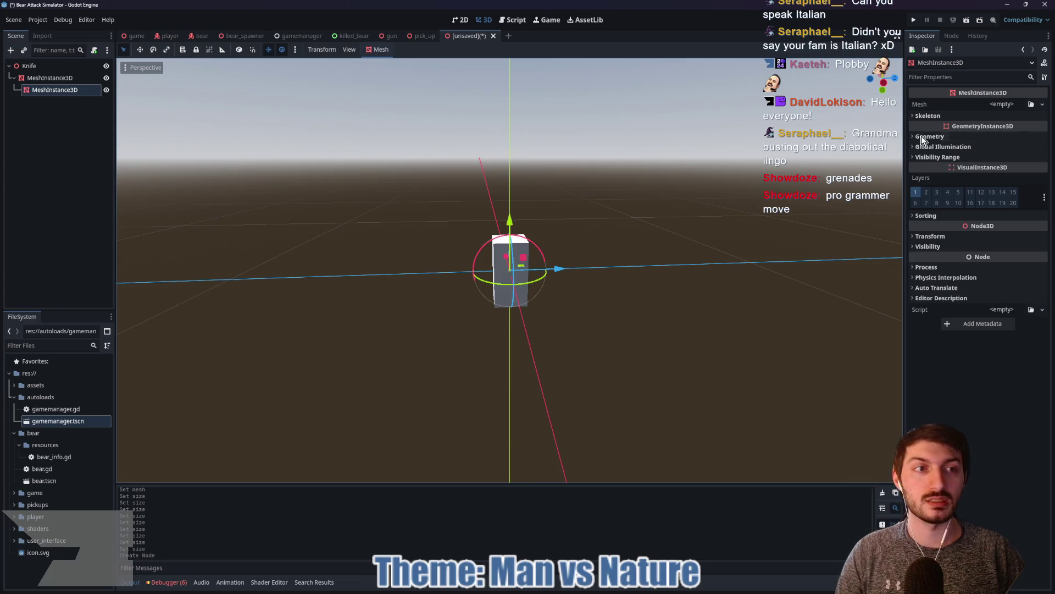
{"action": "left_click", "coordinate": [1002, 104]}
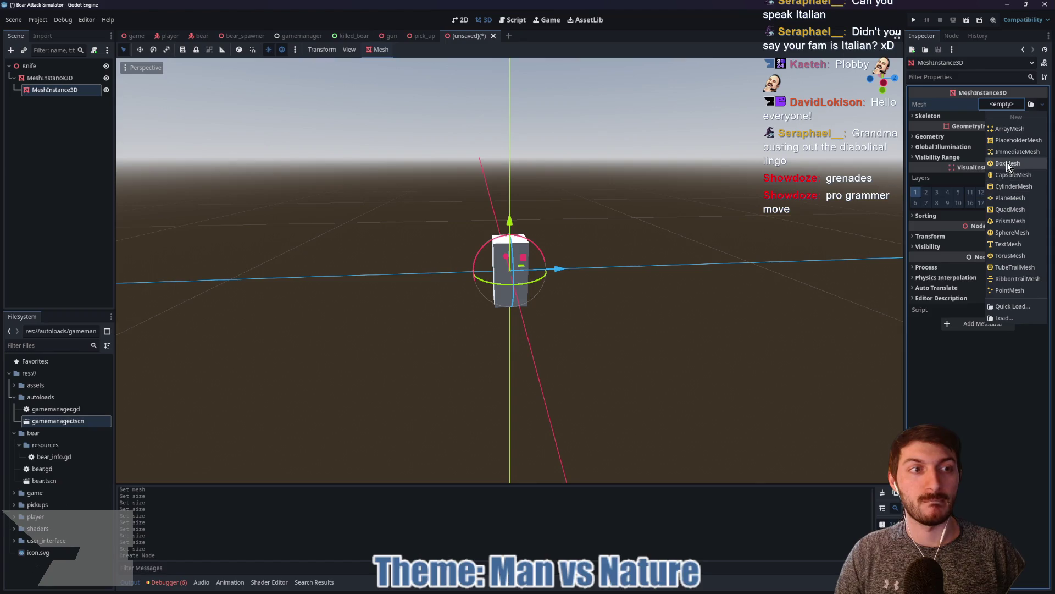
{"action": "left_click", "coordinate": [1008, 164]}
{"action": "left_click", "coordinate": [1009, 112]}
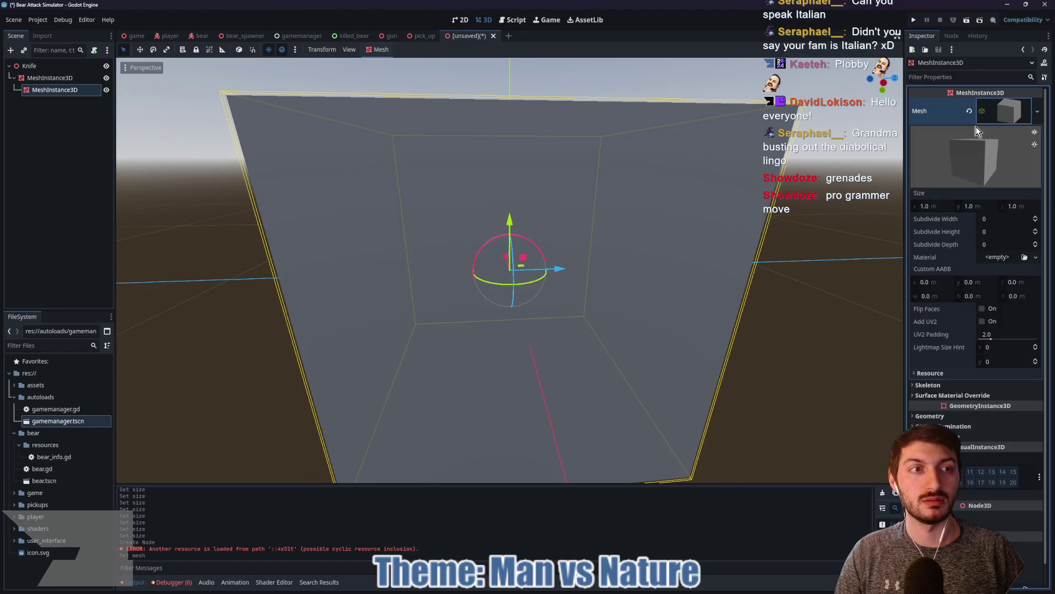
{"action": "left_click", "coordinate": [934, 206]}
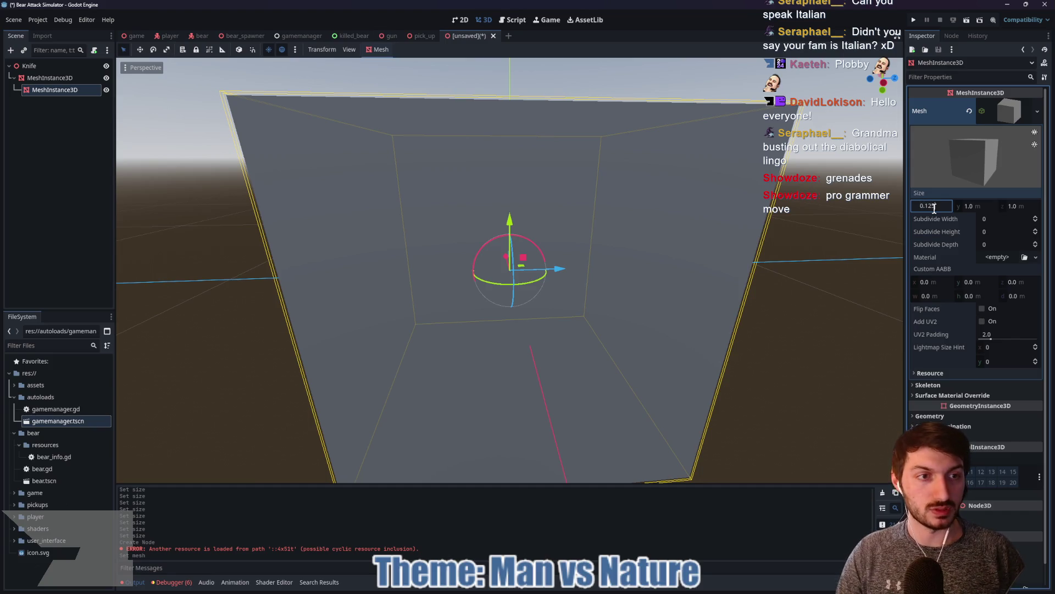
{"action": "key", "text": "Tab"}
{"action": "type", "text": "0."}
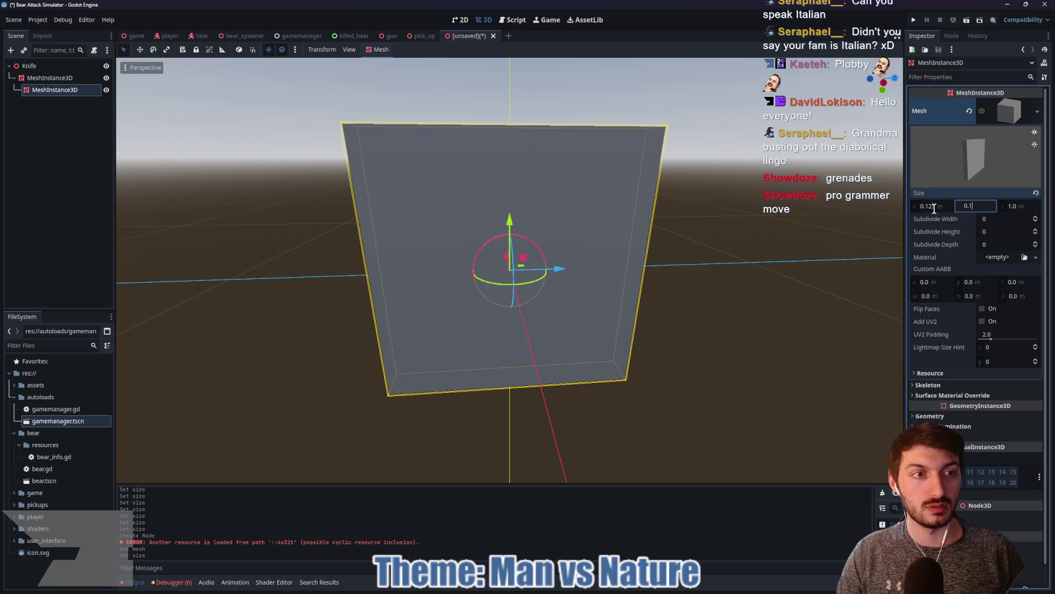
{"action": "key", "text": "Tab"}
Set the bar's height to 0.125 m and depth to 0.25 m, raising it above the block
{"action": "left_click", "coordinate": [1015, 205]}
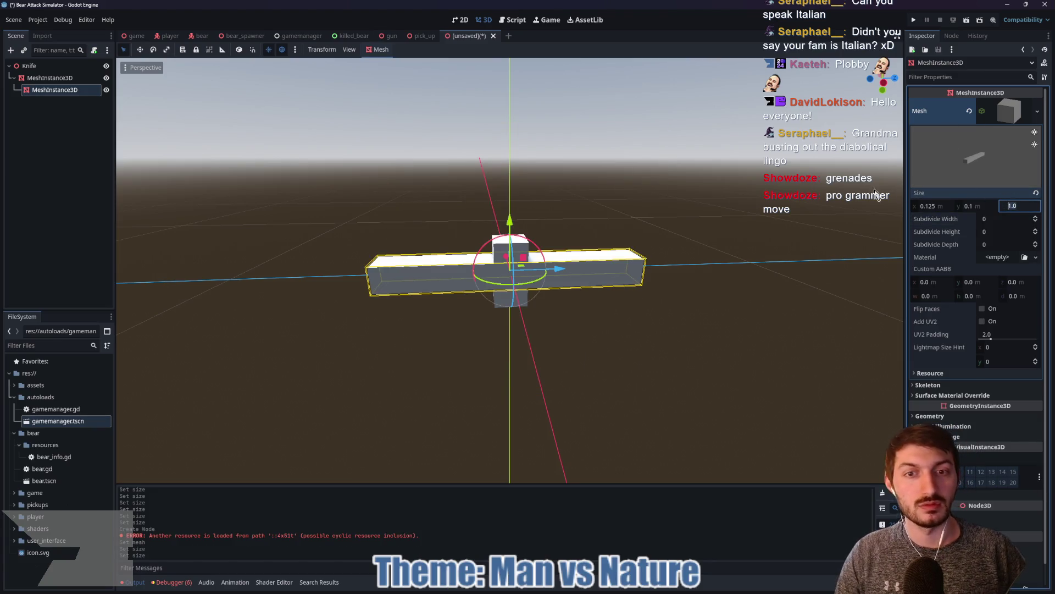
{"action": "left_click", "coordinate": [982, 208]}
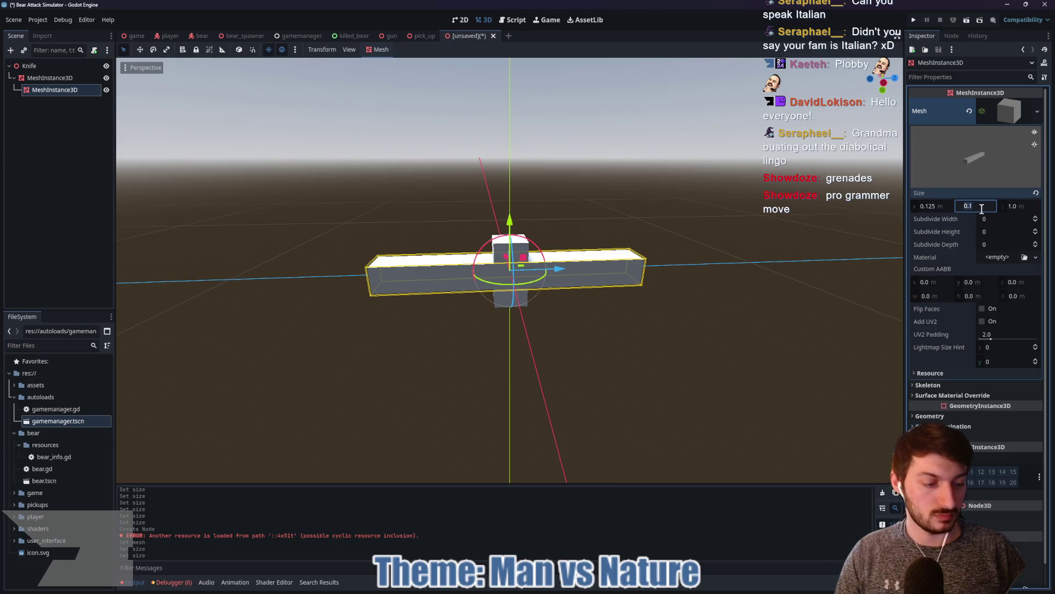
{"action": "type", "text": "125"}
{"action": "key", "text": "Return"}
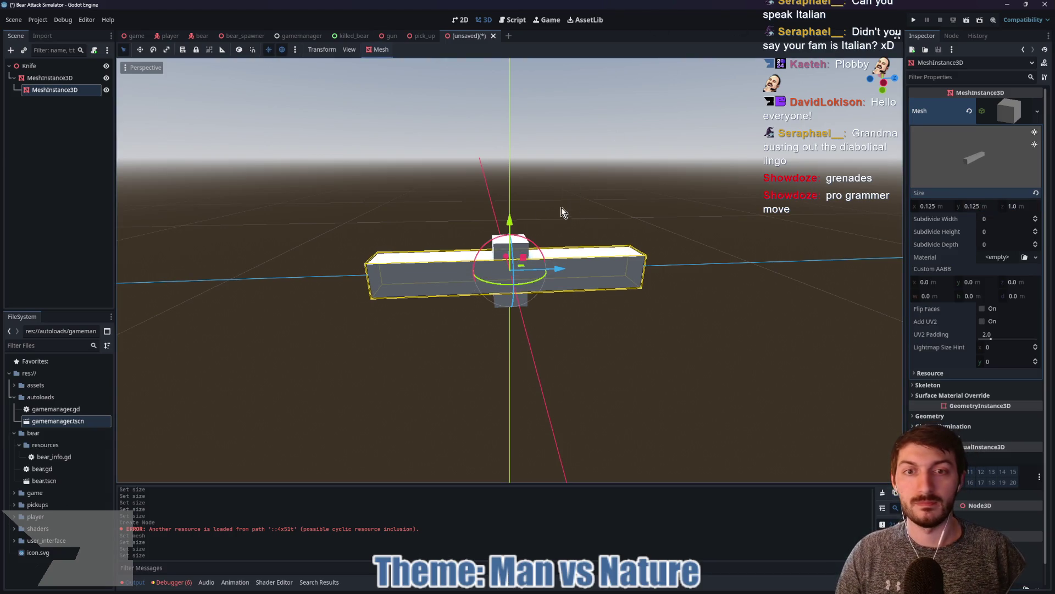
{"action": "mouse_move", "coordinate": [508, 223]}
{"action": "left_mouse_down"}
{"action": "mouse_move", "coordinate": [511, 166]}
{"action": "mouse_move", "coordinate": [525, 173]}
{"action": "left_mouse_up"}
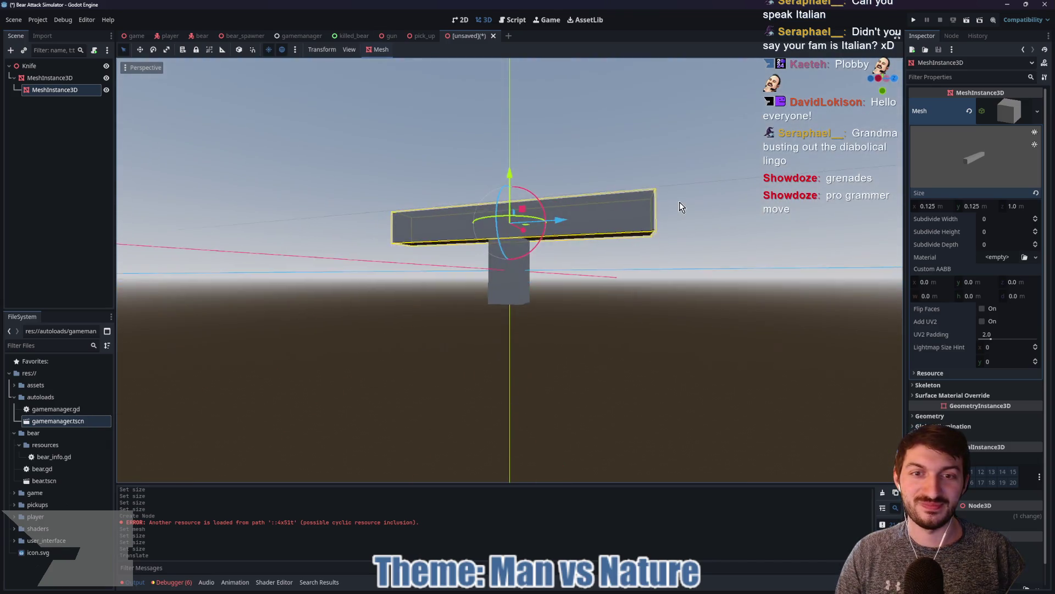
{"action": "left_click", "coordinate": [1024, 206]}
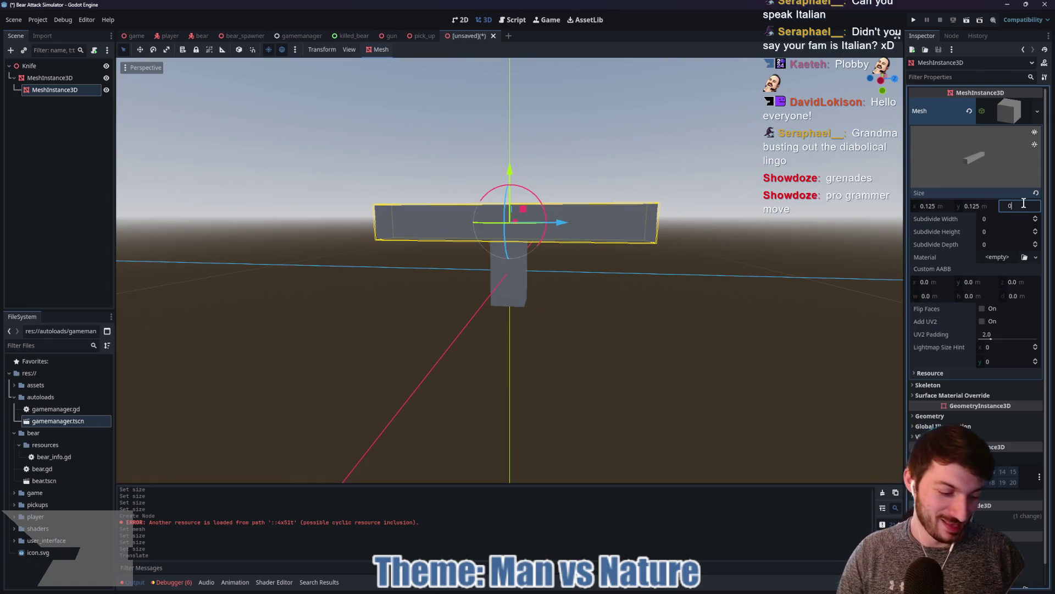
{"action": "type", "text": "5"}
{"action": "key", "text": "Return"}
Halve the bar's height to 0.063 m and check it from several angles
{"action": "mouse_move", "coordinate": [731, 242]}
{"action": "left_mouse_down"}
{"action": "mouse_move", "coordinate": [568, 263]}
{"action": "mouse_move", "coordinate": [649, 266]}
{"action": "left_mouse_up"}
{"action": "left_click", "coordinate": [988, 205]}
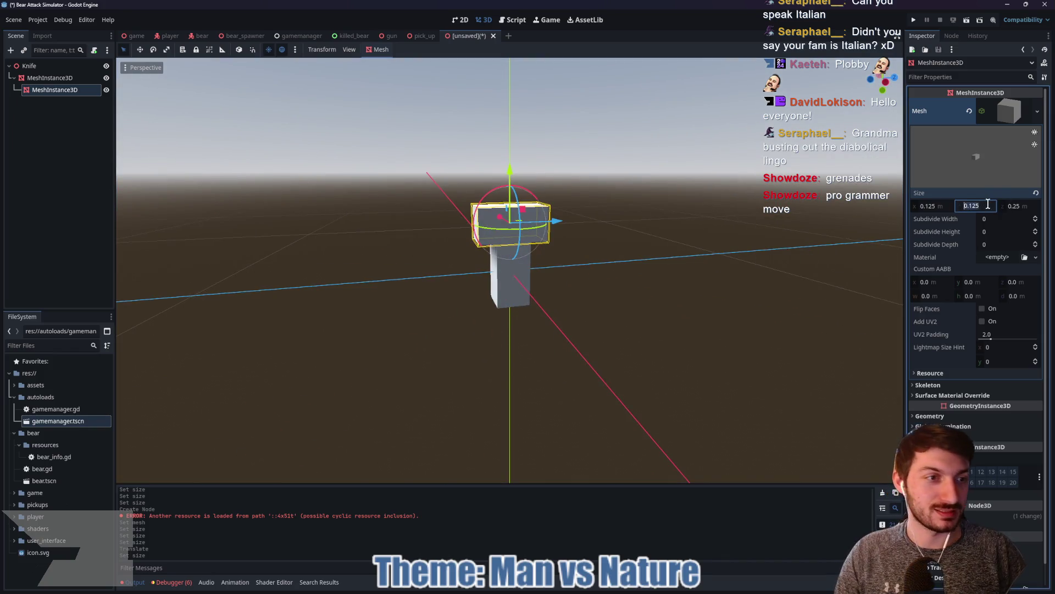
{"action": "left_click", "coordinate": [990, 206]}
{"action": "key", "text": "Return"}
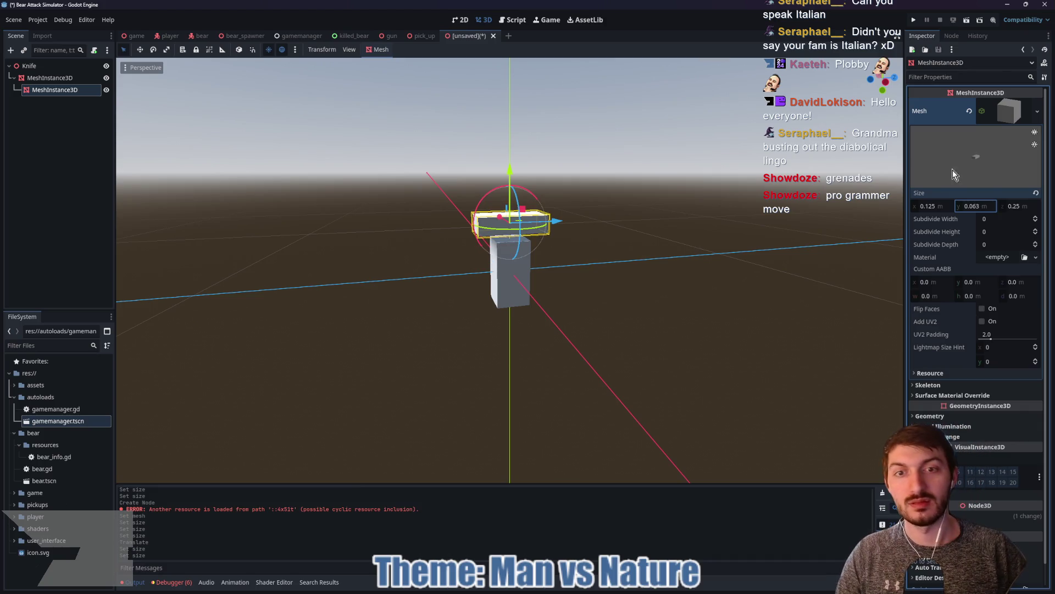
{"action": "mouse_move", "coordinate": [707, 184]}
{"action": "left_mouse_down"}
{"action": "mouse_move", "coordinate": [577, 191]}
{"action": "mouse_move", "coordinate": [629, 174]}
{"action": "left_mouse_up"}
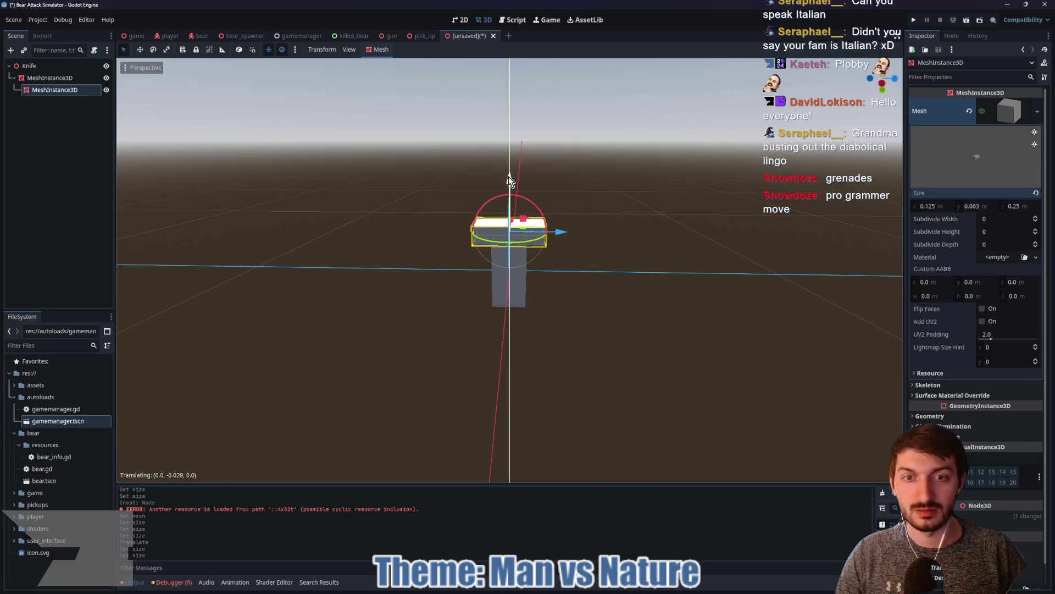
{"action": "left_click_drag", "start_coordinate": [510, 177], "coordinate": [705, 220]}
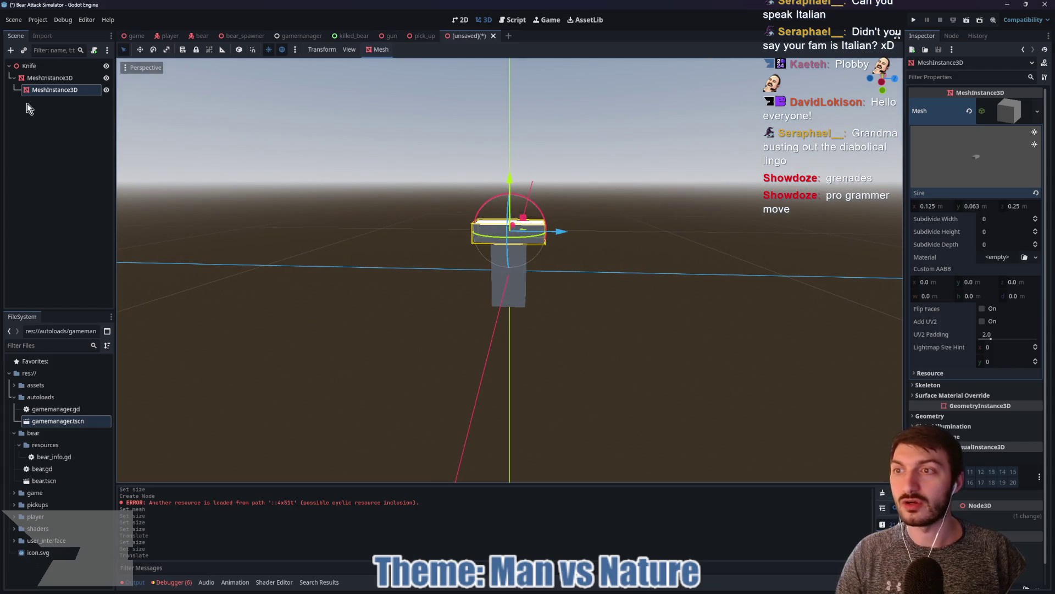
{"action": "key", "text": "ctrl+a"}
Add a child MeshInstance3D with a new PrismMesh whose Left to Right is 0.5
{"action": "key", "text": "Return"}
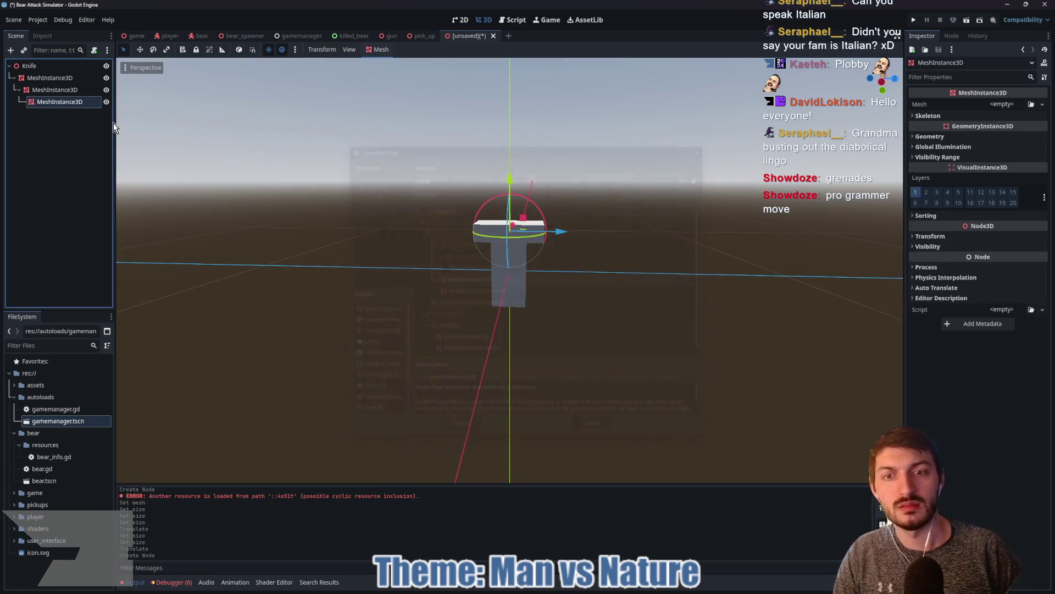
{"action": "left_click", "coordinate": [1002, 104]}
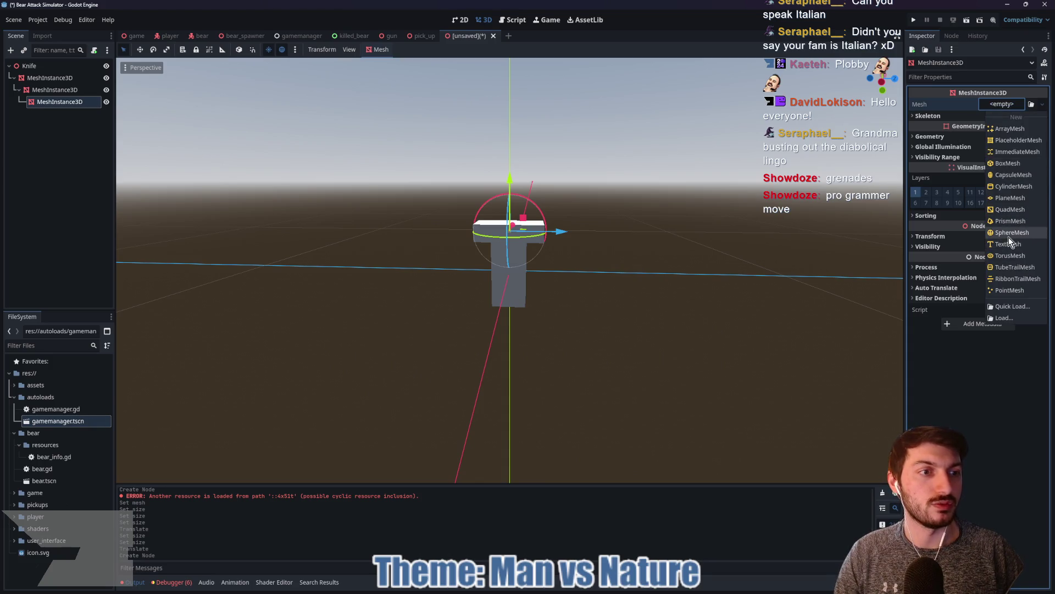
{"action": "left_click", "coordinate": [1002, 222]}
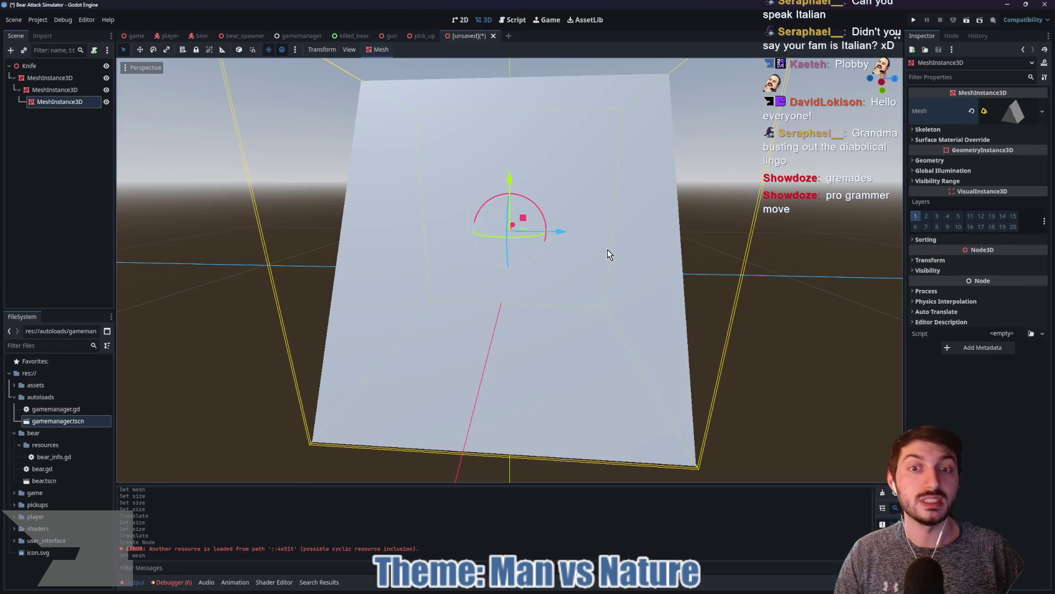
{"action": "left_click", "coordinate": [1011, 115]}
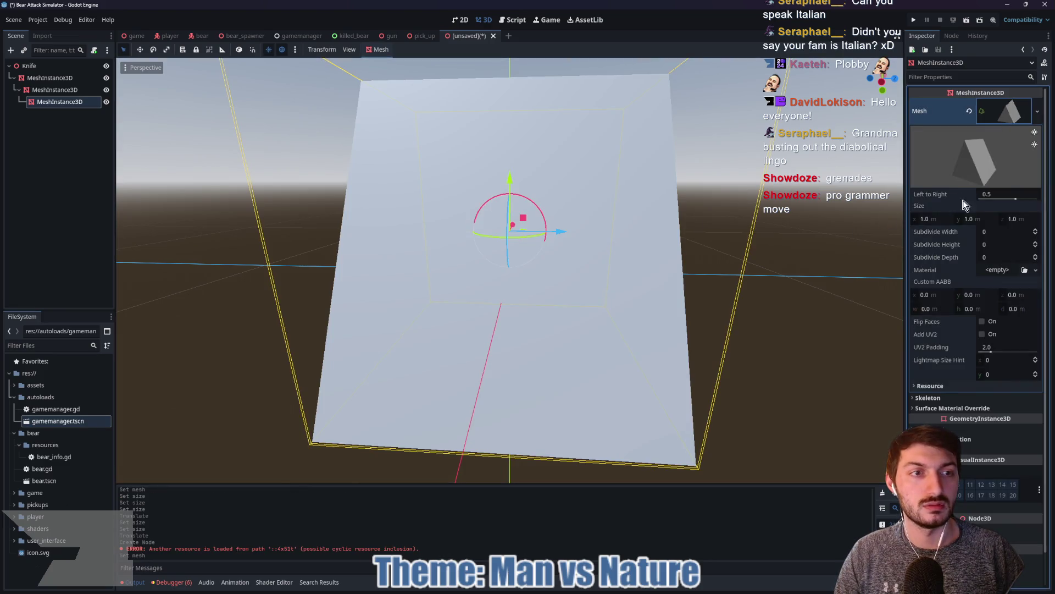
{"action": "left_click_drag", "start_coordinate": [1022, 198], "coordinate": [988, 199]}
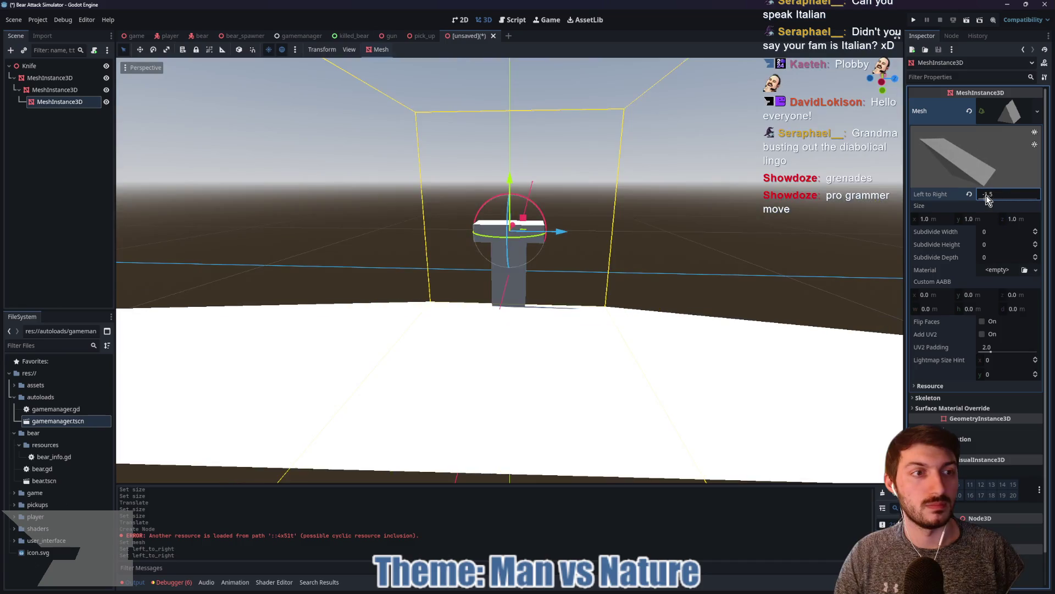
{"action": "type", "text": "0.5"}
{"action": "key", "text": "Return"}
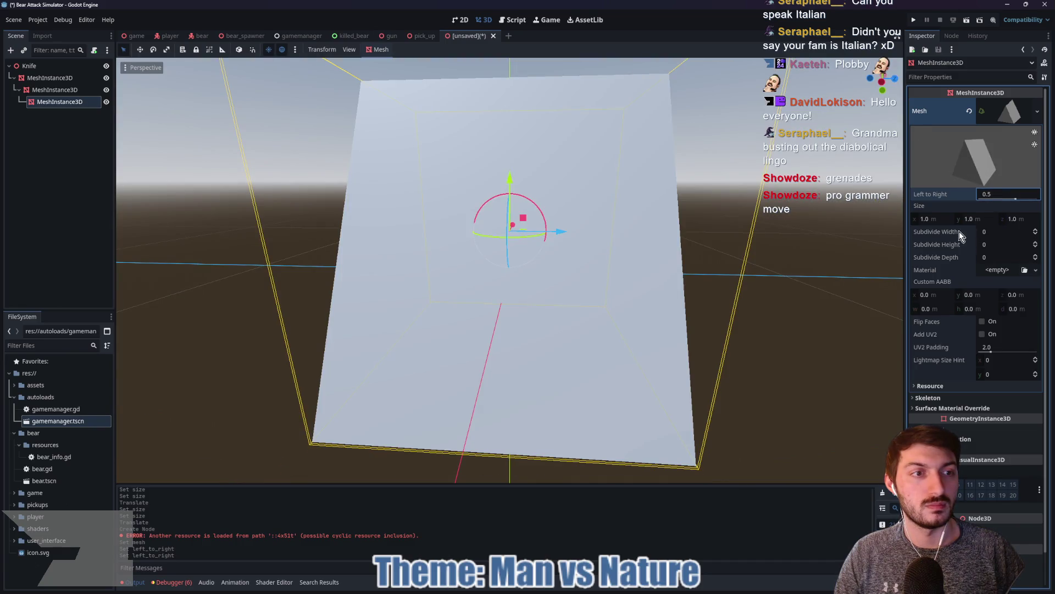
Size the prism 0.25 × 0.25 × 0.25 m and raise it above the cross-guard
{"action": "left_click", "coordinate": [936, 218]}
{"action": "type", "text": "0.25"}
{"action": "key", "text": "Tab"}
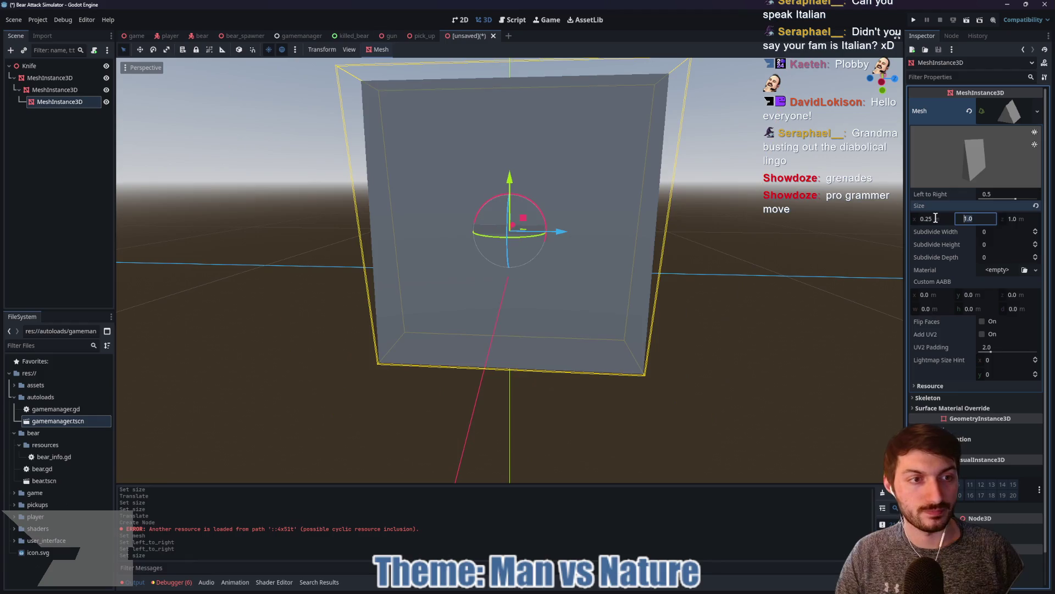
{"action": "type", "text": "5"}
{"action": "key", "text": "Tab"}
{"action": "type", "text": "0.25"}
{"action": "key", "text": "Return"}
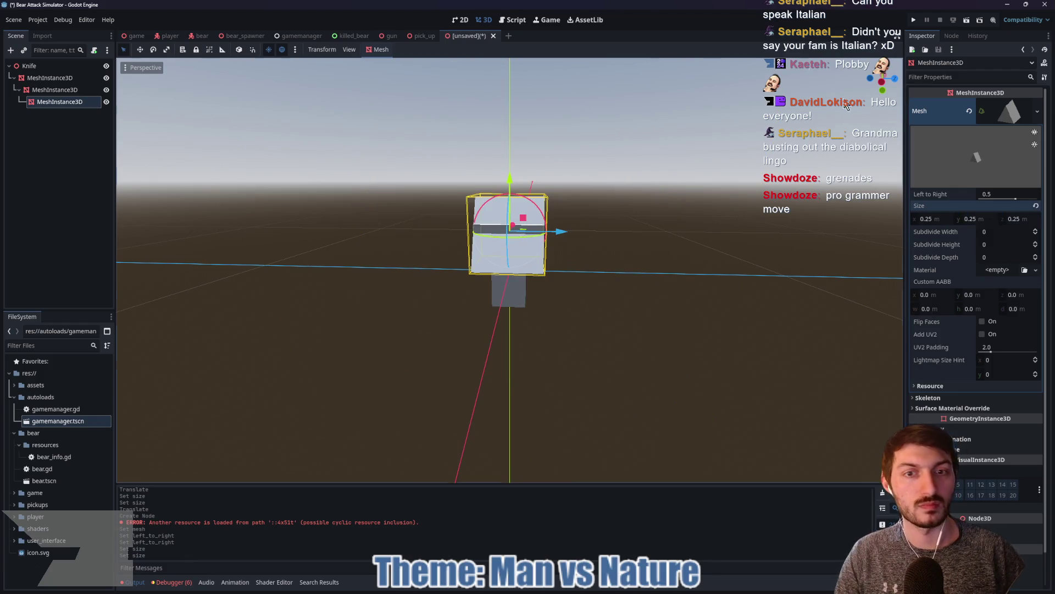
{"action": "mouse_move", "coordinate": [518, 182]}
{"action": "left_mouse_down"}
{"action": "mouse_move", "coordinate": [514, 135]}
{"action": "mouse_move", "coordinate": [523, 170]}
{"action": "mouse_move", "coordinate": [631, 212]}
{"action": "mouse_move", "coordinate": [598, 261]}
{"action": "mouse_move", "coordinate": [740, 273]}
{"action": "mouse_move", "coordinate": [584, 264]}
{"action": "mouse_move", "coordinate": [672, 261]}
{"action": "mouse_move", "coordinate": [606, 266]}
{"action": "left_mouse_up"}
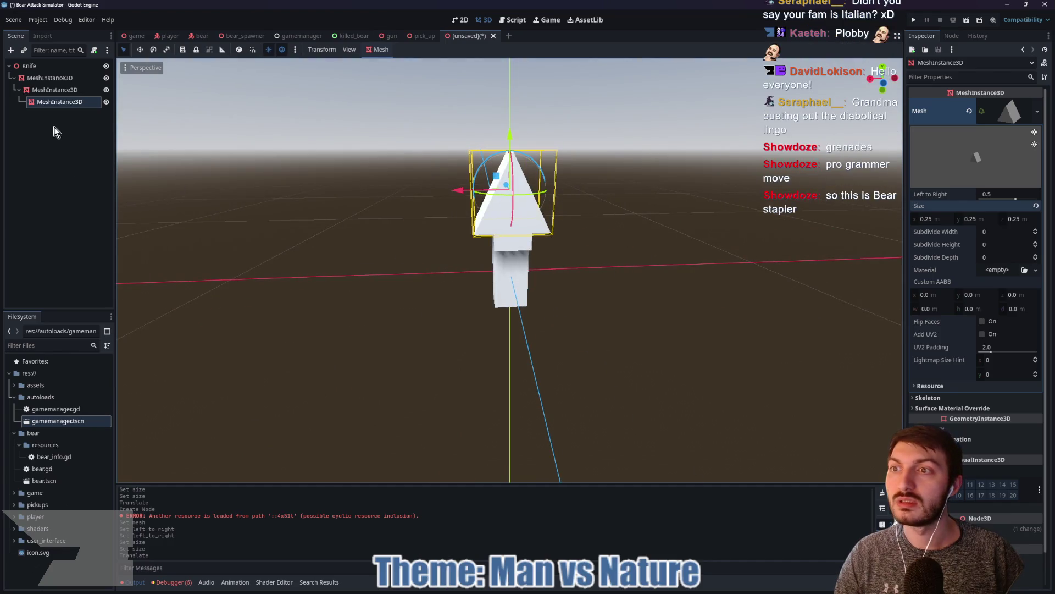
{"action": "mouse_move", "coordinate": [358, 257]}
{"action": "left_mouse_down"}
{"action": "mouse_move", "coordinate": [396, 271]}
{"action": "mouse_move", "coordinate": [507, 271]}
{"action": "left_mouse_up"}
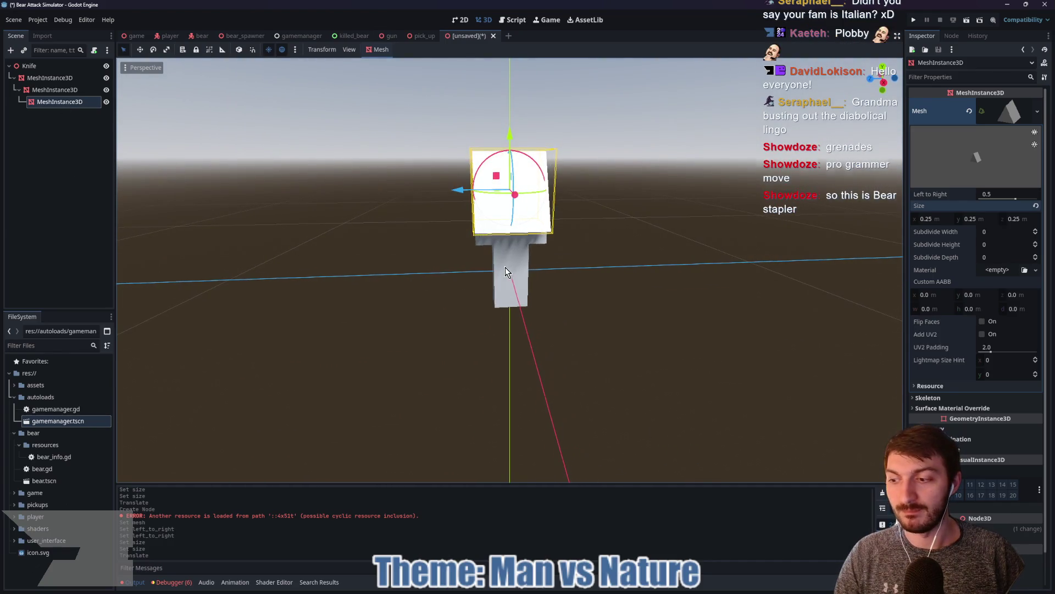
Rotate the prism about 90 degrees and set its x and z sizes to 0.125
{"action": "left_click_drag", "start_coordinate": [537, 195], "coordinate": [511, 210]}
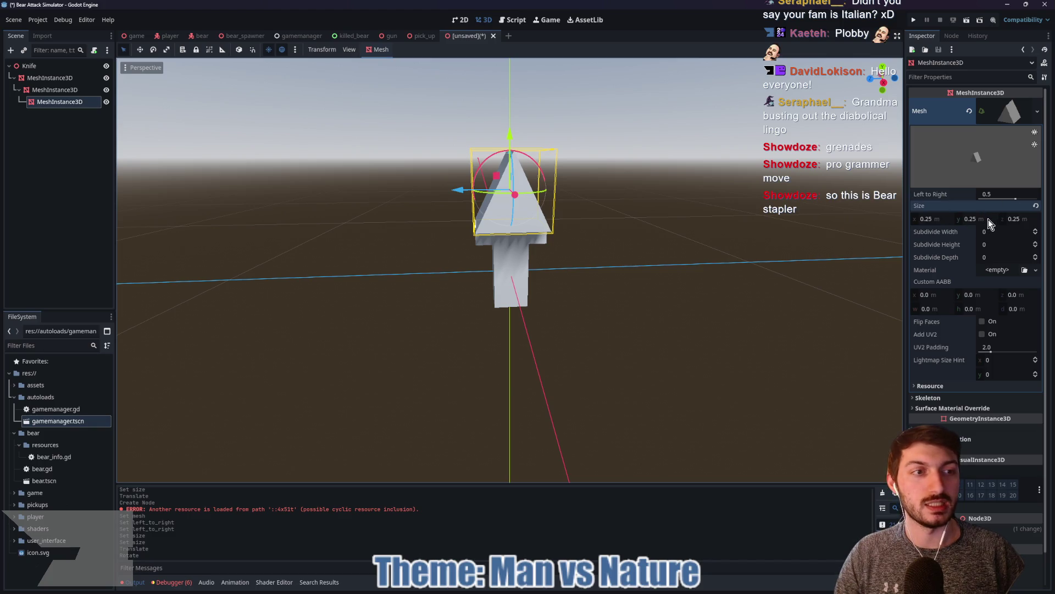
{"action": "left_click", "coordinate": [933, 218]}
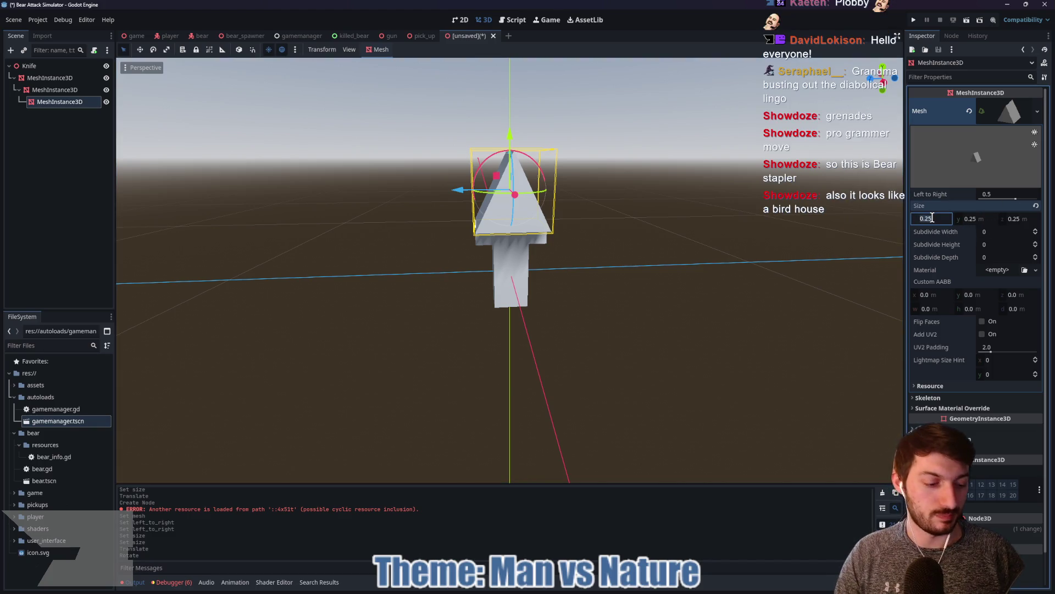
{"action": "type", "text": "5"}
{"action": "key", "text": "Return"}
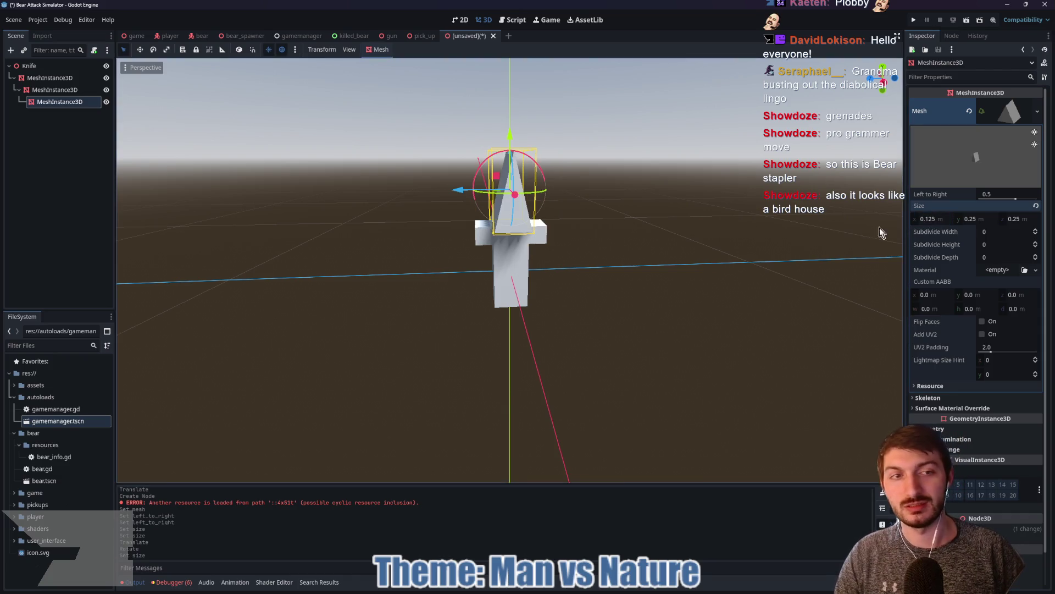
{"action": "left_click", "coordinate": [1027, 218]}
{"action": "type", "text": "0.125"}
{"action": "key", "text": "Return"}
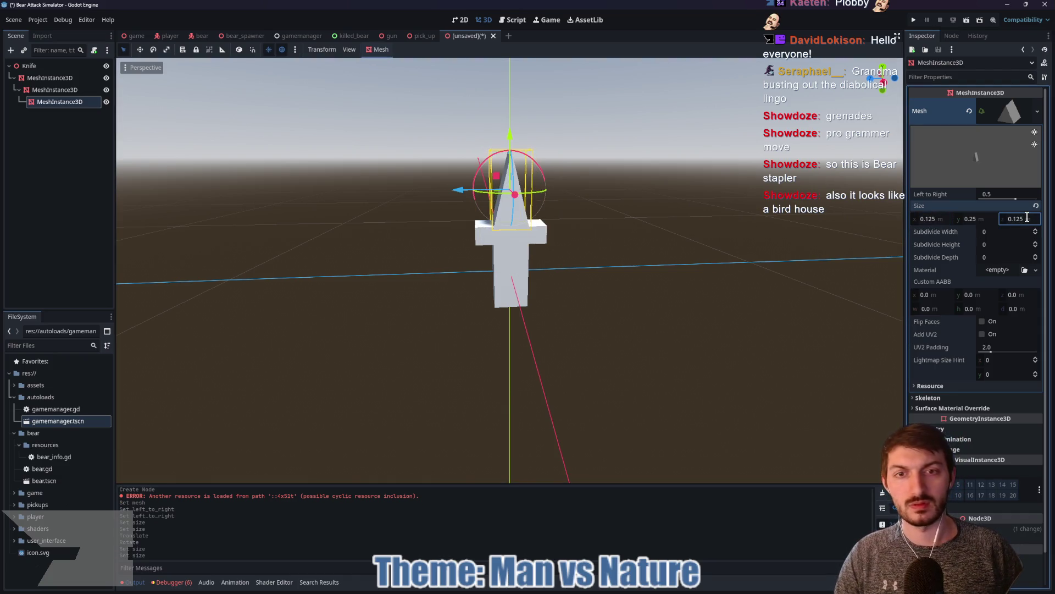
Make the blade 0.5 m tall and raise it above the guard
{"action": "mouse_move", "coordinate": [699, 294]}
{"action": "left_mouse_down"}
{"action": "mouse_move", "coordinate": [588, 294]}
{"action": "mouse_move", "coordinate": [707, 294]}
{"action": "mouse_move", "coordinate": [691, 293]}
{"action": "left_mouse_up"}
{"action": "left_click", "coordinate": [976, 219]}
{"action": "type", "text": "0.5"}
{"action": "key", "text": "Return"}
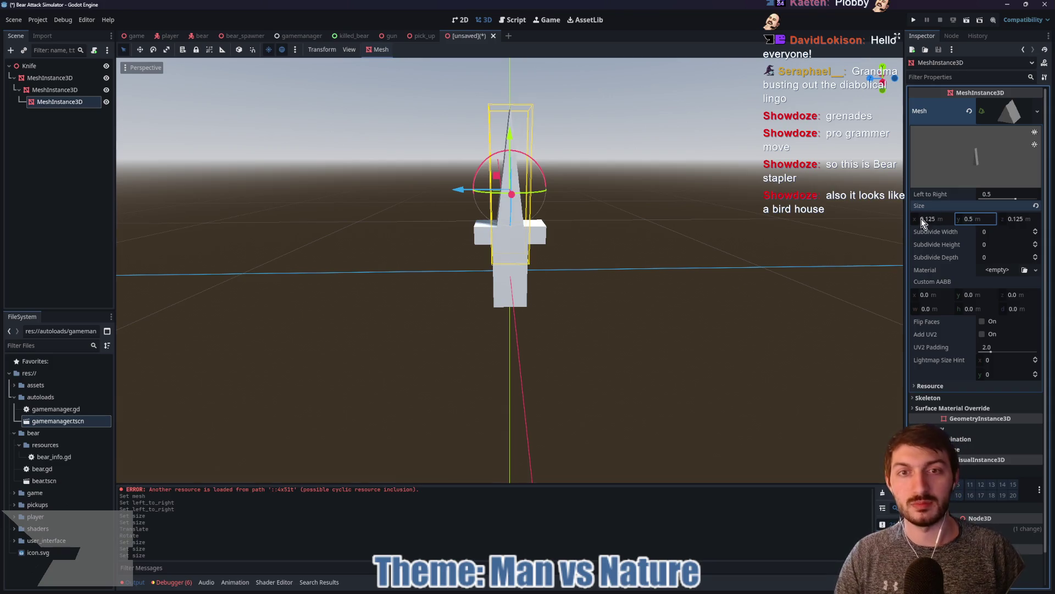
{"action": "left_click_drag", "start_coordinate": [510, 133], "coordinate": [513, 98]}
Reselect the blade and slant it with a Left to Right value of -0.3
{"action": "left_click", "coordinate": [702, 252]}
{"action": "mouse_move", "coordinate": [702, 252]}
{"action": "left_mouse_down"}
{"action": "mouse_move", "coordinate": [685, 228]}
{"action": "mouse_move", "coordinate": [668, 228]}
{"action": "mouse_move", "coordinate": [726, 214]}
{"action": "left_mouse_up"}
{"action": "left_click_drag", "start_coordinate": [662, 196], "coordinate": [654, 232]}
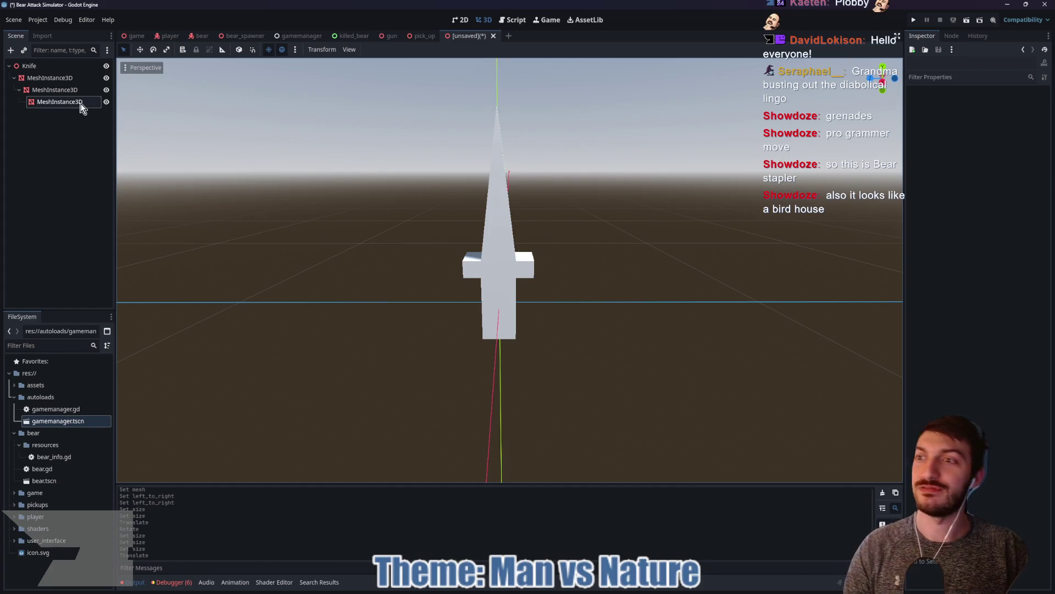
{"action": "left_click", "coordinate": [59, 102]}
{"action": "left_click_drag", "start_coordinate": [1017, 196], "coordinate": [1003, 199]}
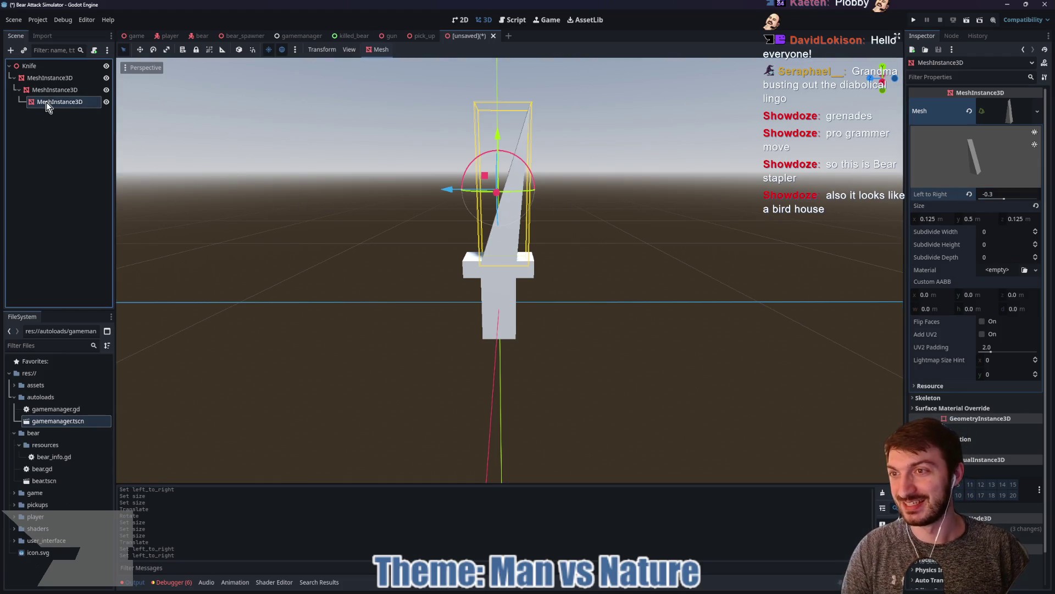
Add a new MeshInstance3D under the blade with a 0.125 × 0.125 × 0.125 m box mesh
{"action": "key", "text": "ctrl+a"}
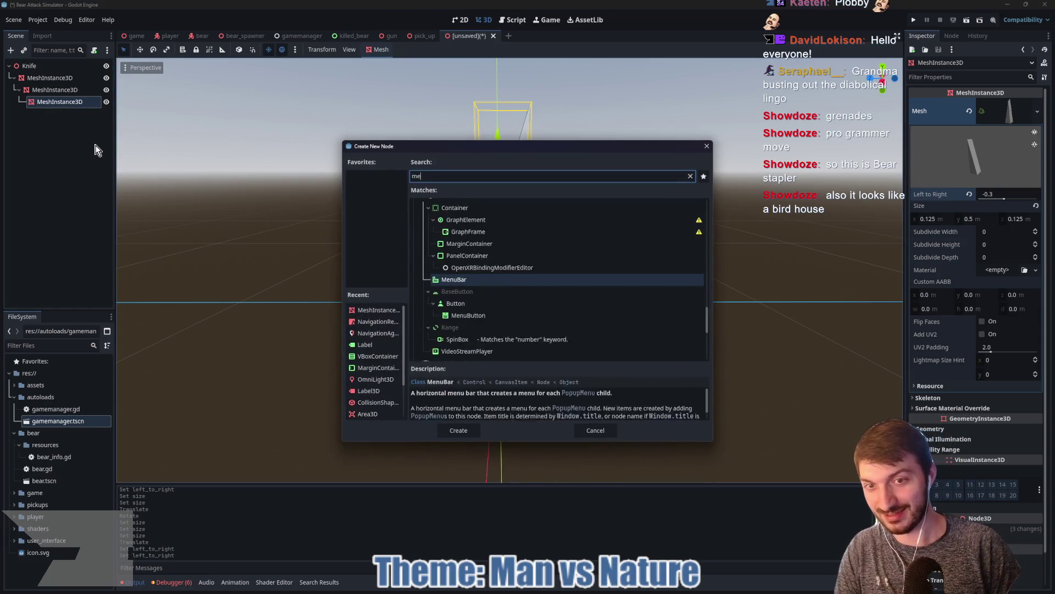
{"action": "key", "text": "Return"}
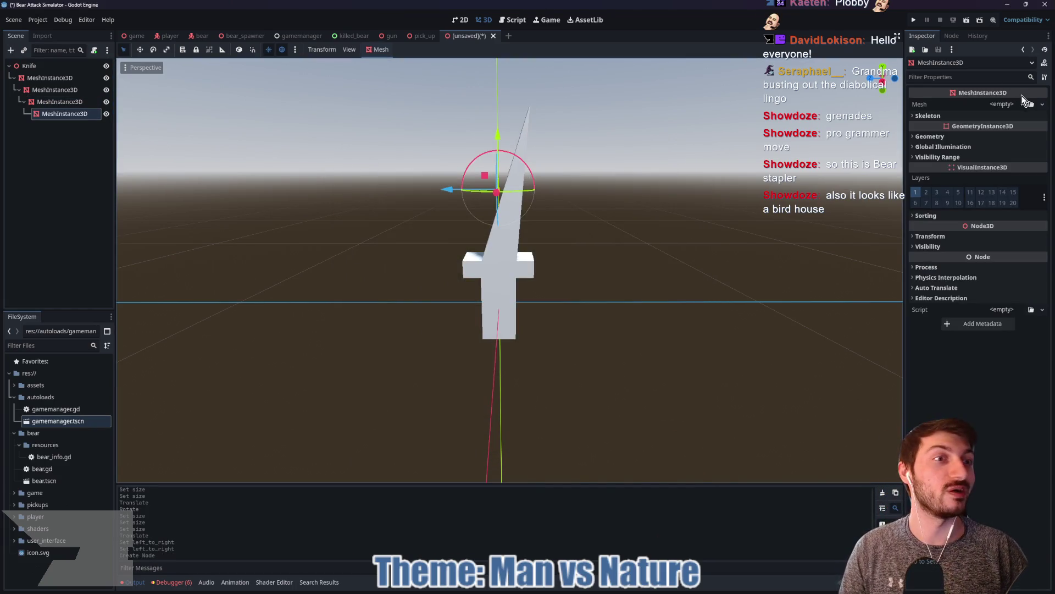
{"action": "left_click", "coordinate": [1002, 104]}
{"action": "left_click", "coordinate": [1027, 163]}
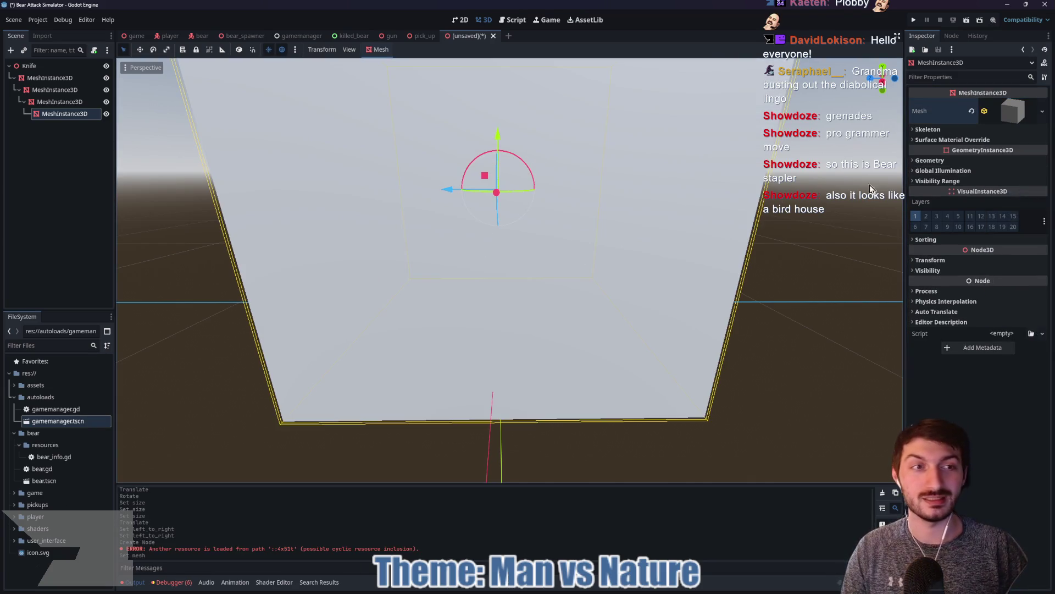
{"action": "left_click", "coordinate": [934, 206]}
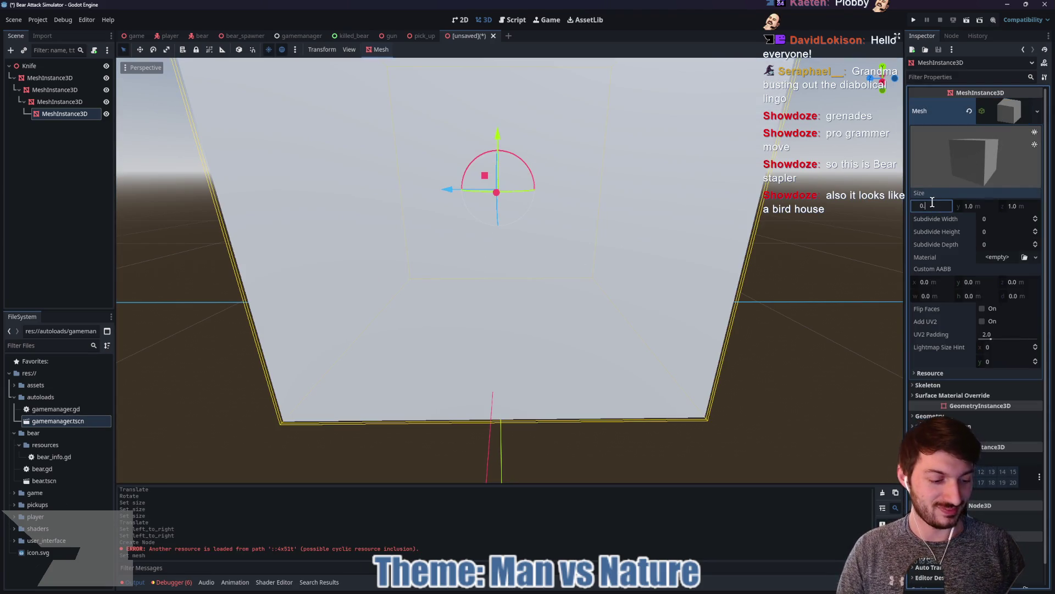
{"action": "key", "text": "Tab"}
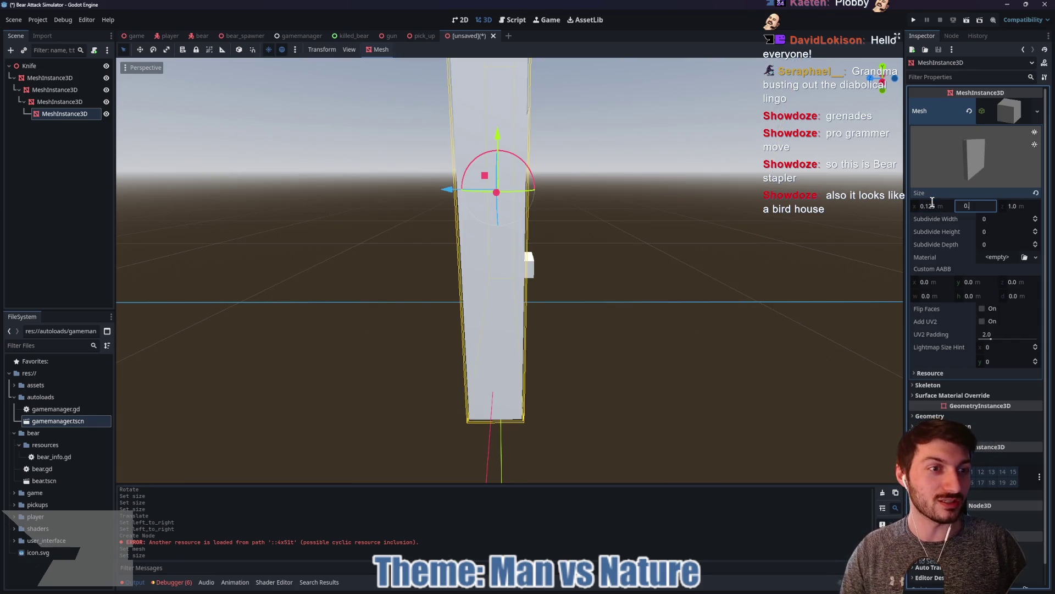
{"action": "key", "text": "Tab"}
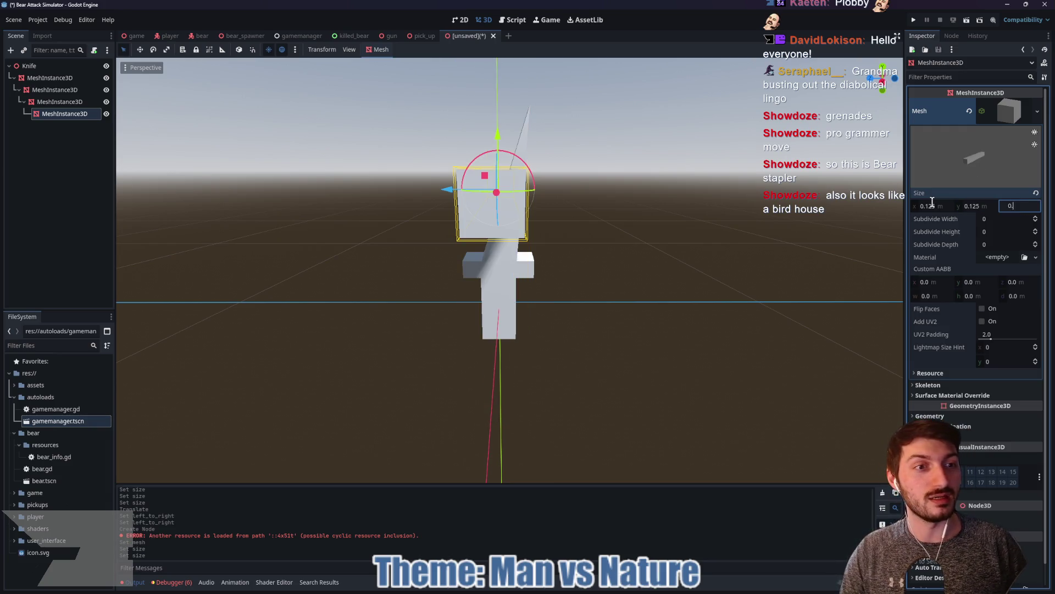
{"action": "type", "text": "5"}
{"action": "key", "text": "Return"}
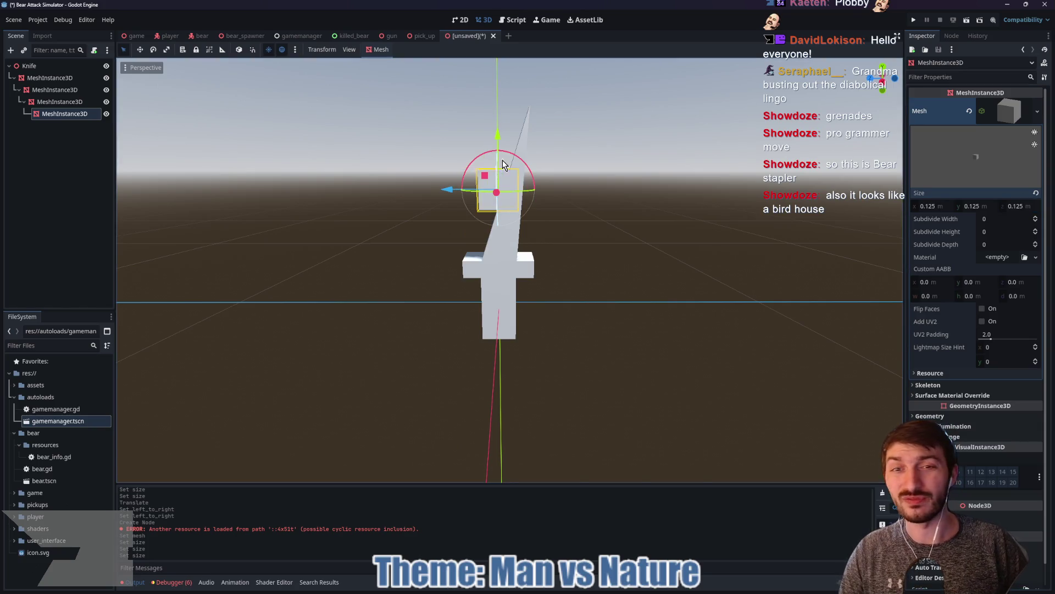
Make the box mesh 0.5 m tall, with an attempted 0.125 height undone
{"action": "left_click", "coordinate": [984, 205]}
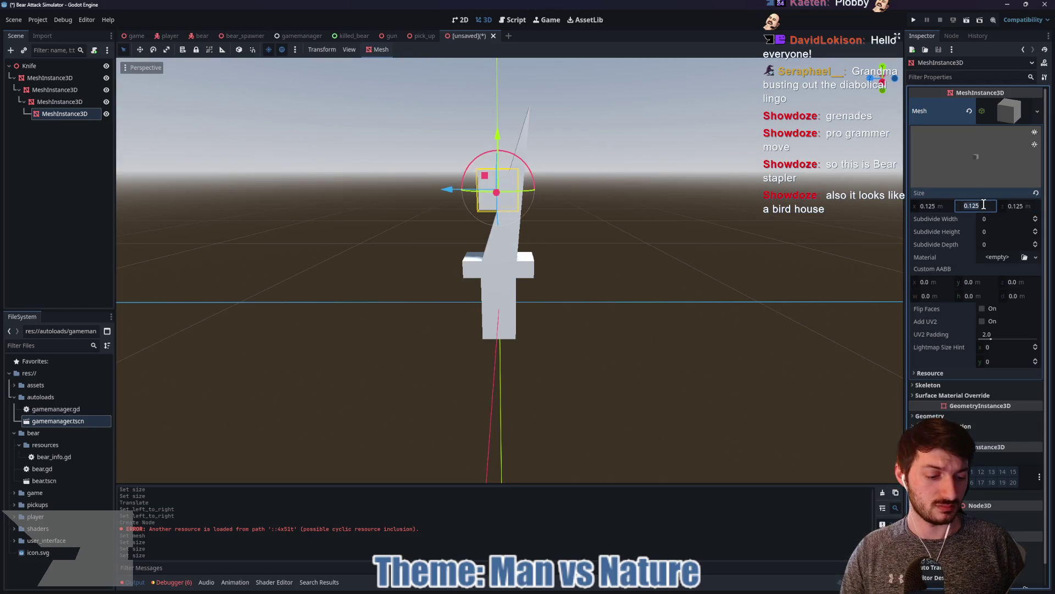
{"action": "type", "text": "0.5"}
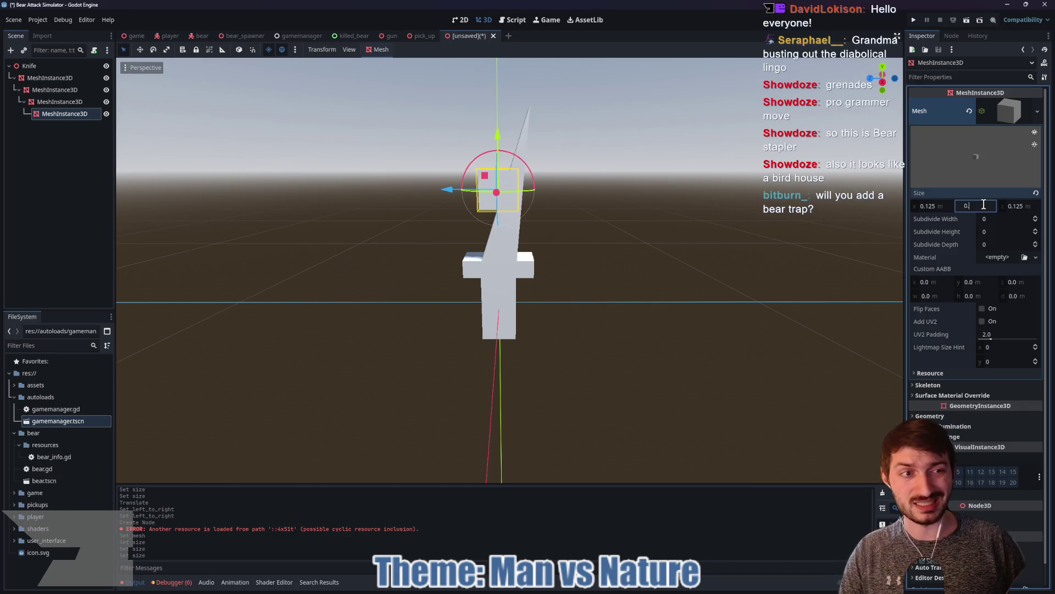
{"action": "key", "text": "Return"}
{"action": "mouse_move", "coordinate": [693, 184]}
{"action": "left_mouse_down"}
{"action": "mouse_move", "coordinate": [813, 195]}
{"action": "mouse_move", "coordinate": [693, 187]}
{"action": "left_mouse_up"}
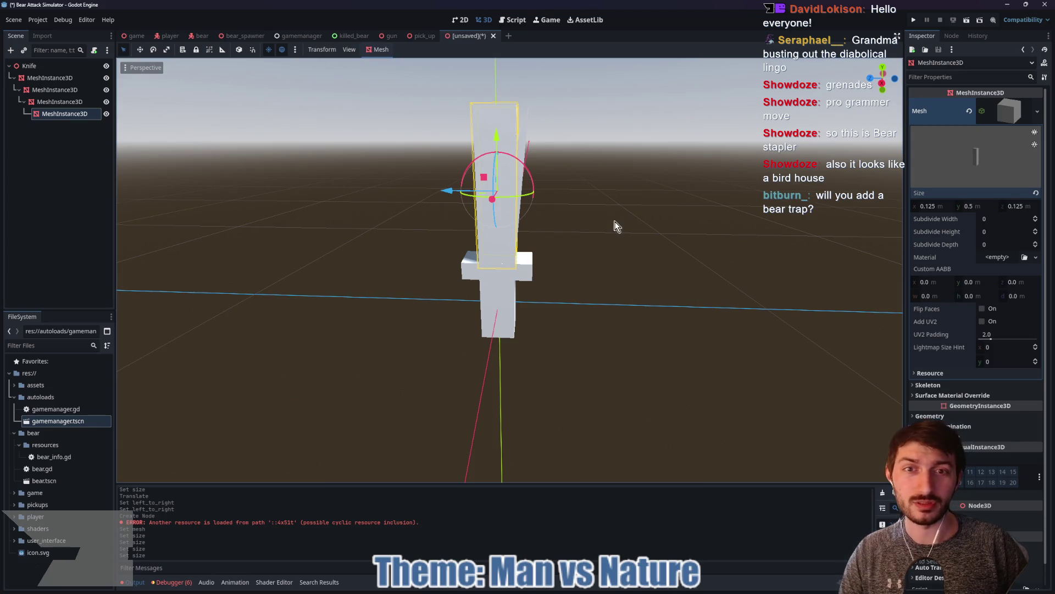
{"action": "scroll", "coordinate": [616, 221], "scroll_direction": "up", "scroll_amount": 4}
{"action": "left_click", "coordinate": [968, 206]}
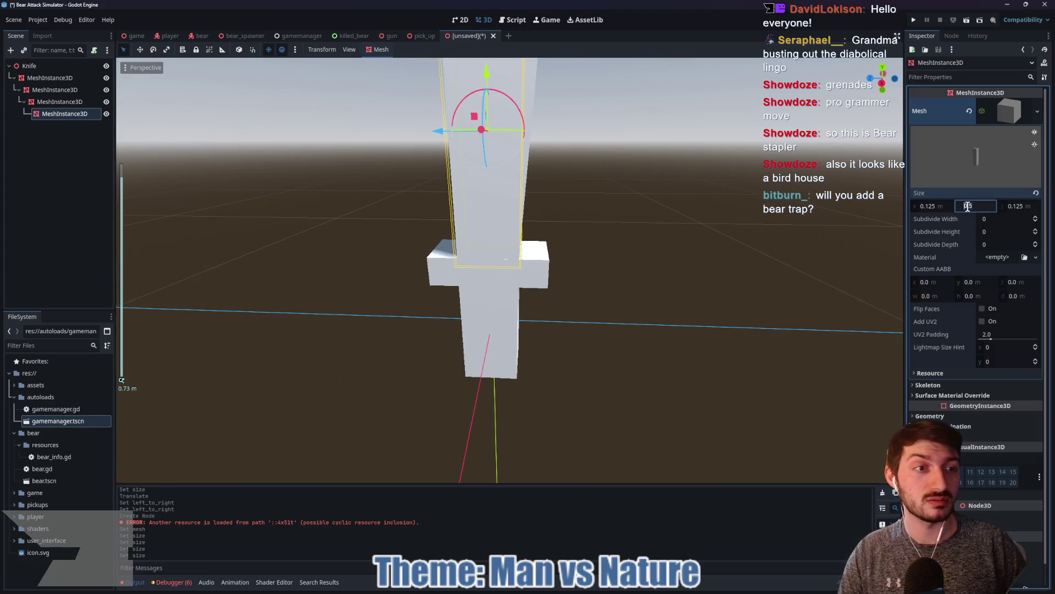
{"action": "type", "text": "25"}
{"action": "key", "text": "Return"}
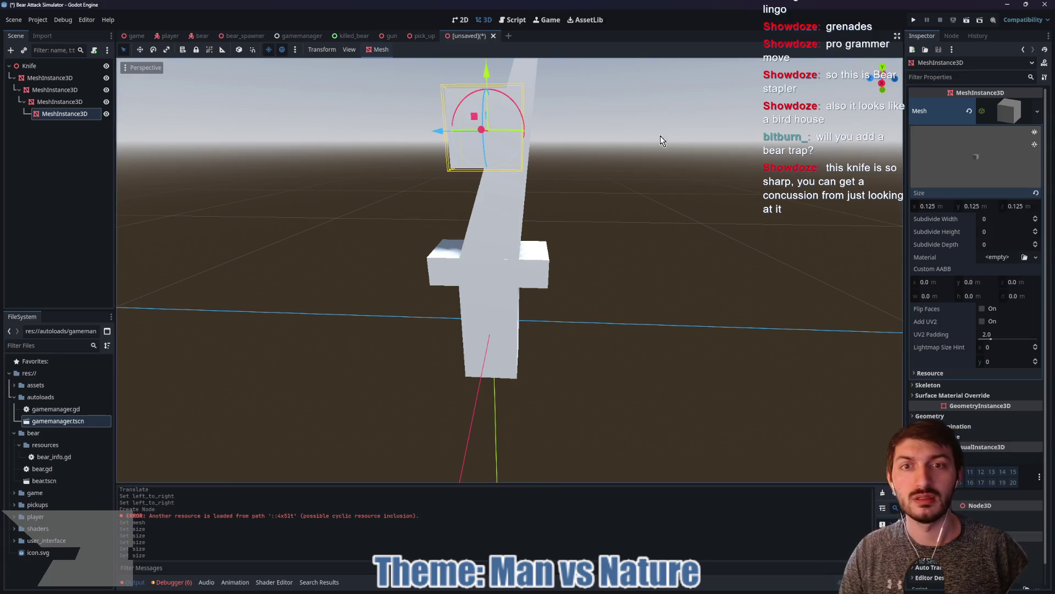
{"action": "key", "text": "ctrl+z"}
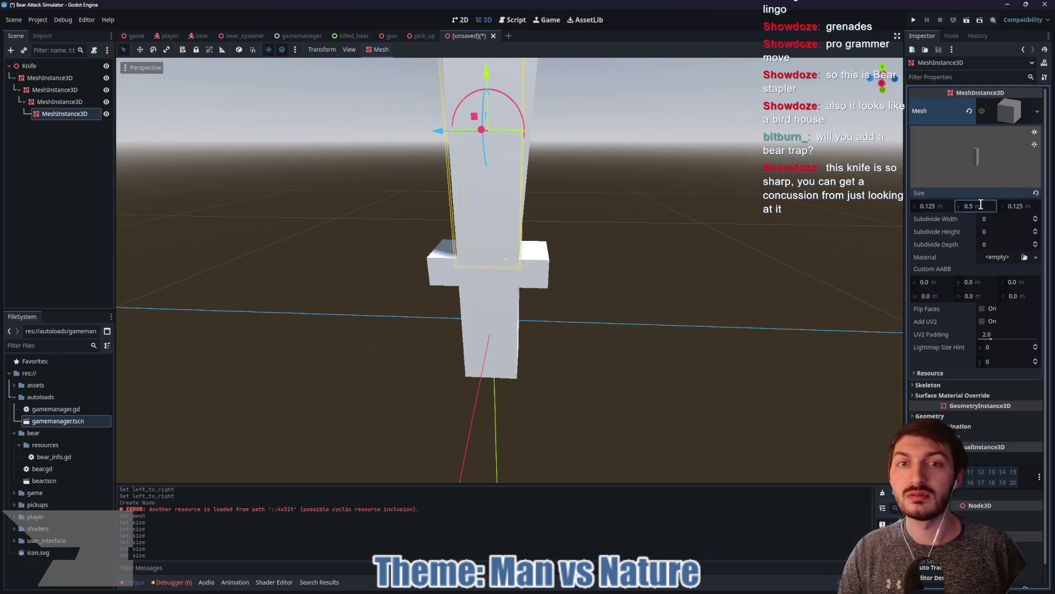
{"action": "scroll", "coordinate": [654, 201], "scroll_direction": "down", "scroll_amount": 5}
{"action": "left_click_drag", "start_coordinate": [561, 209], "coordinate": [648, 208]}
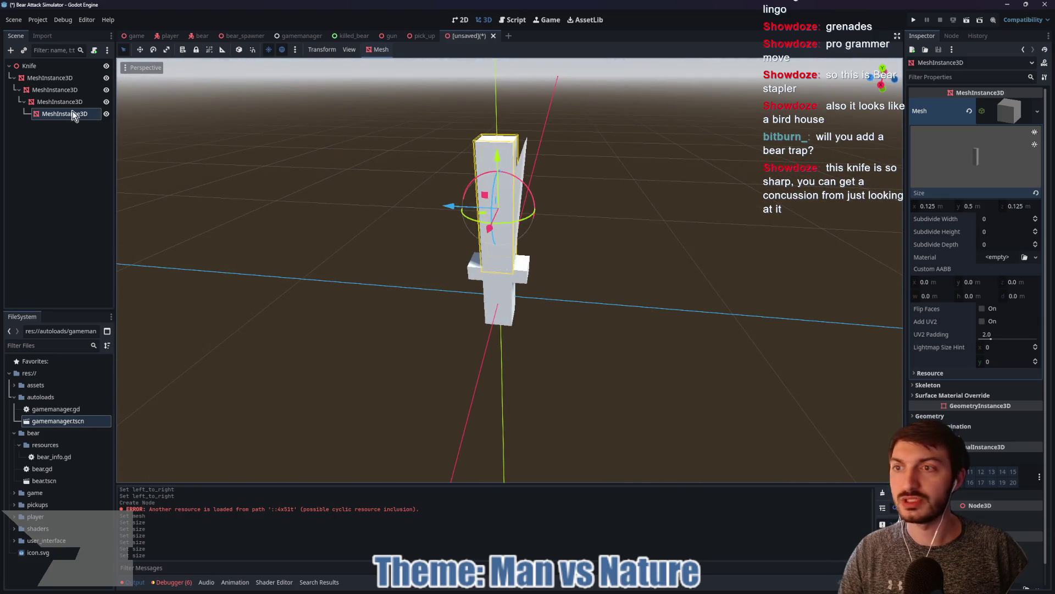
Set the prism tip's Left to Right to 0.0, then reselect the box blade mesh
{"action": "left_click", "coordinate": [63, 102]}
{"action": "left_click_drag", "start_coordinate": [1005, 200], "coordinate": [1011, 201]}
{"action": "left_click_drag", "start_coordinate": [446, 205], "coordinate": [448, 206]}
{"action": "left_click", "coordinate": [449, 204]}
{"action": "left_click", "coordinate": [625, 208]}
{"action": "mouse_move", "coordinate": [624, 205]}
{"action": "left_mouse_down"}
{"action": "mouse_move", "coordinate": [653, 174]}
{"action": "mouse_move", "coordinate": [546, 193]}
{"action": "mouse_move", "coordinate": [634, 207]}
{"action": "left_mouse_up"}
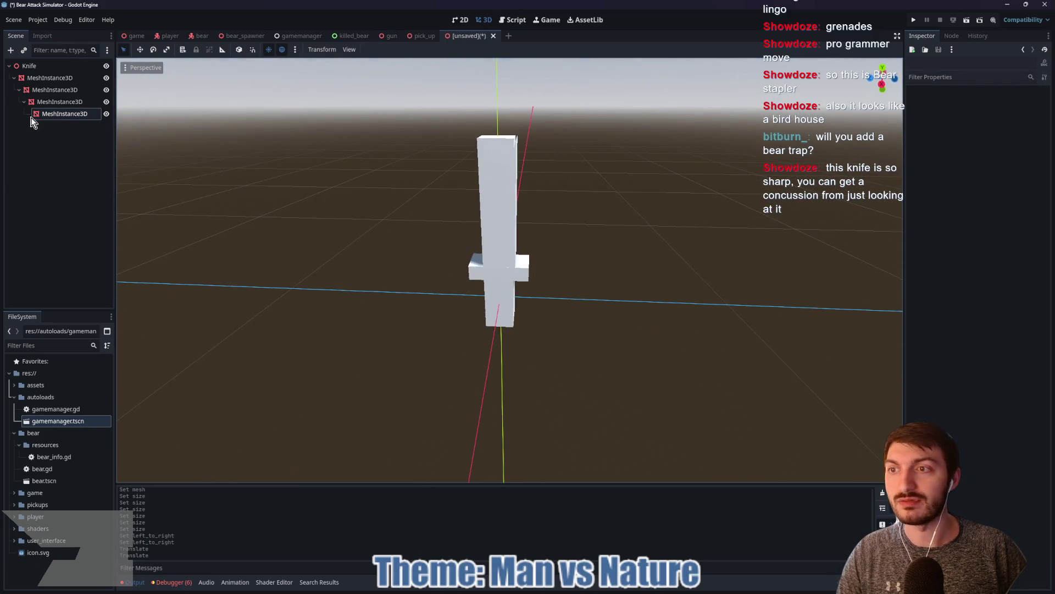
{"action": "left_click", "coordinate": [54, 114]}
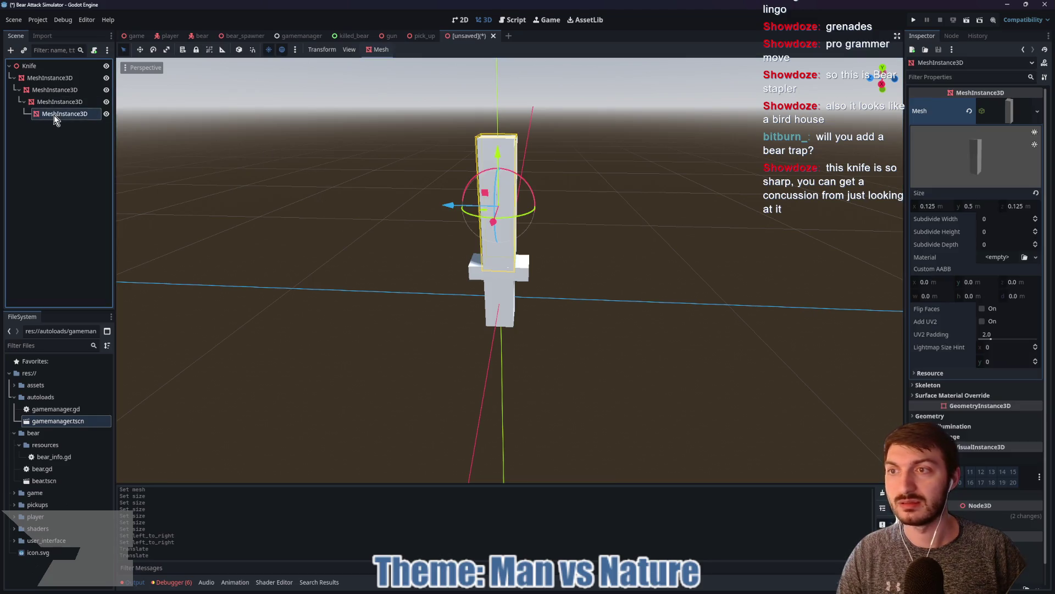
Delete the box blade mesh node and reset the prism's Left to Right to 0.5
{"action": "key", "text": "Delete"}
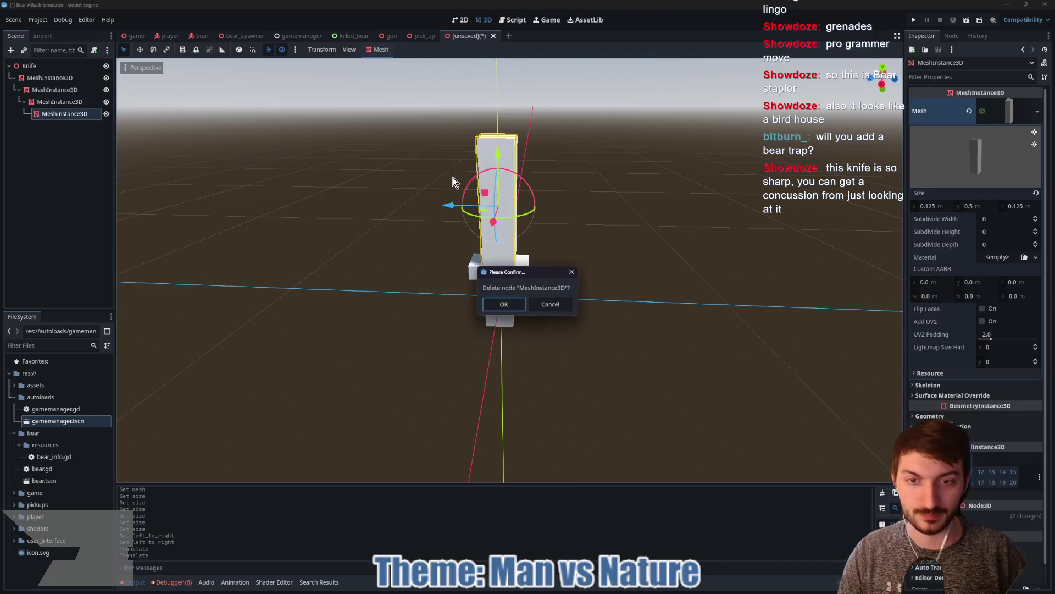
{"action": "key", "text": "Return"}
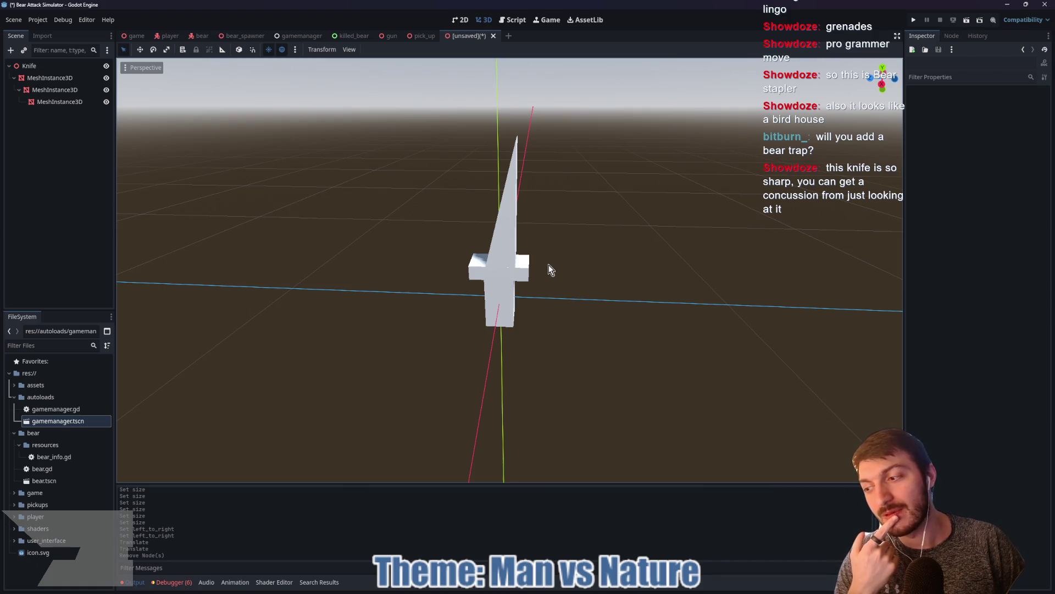
{"action": "left_click_drag", "start_coordinate": [549, 265], "coordinate": [579, 255]}
{"action": "left_click", "coordinate": [497, 235]}
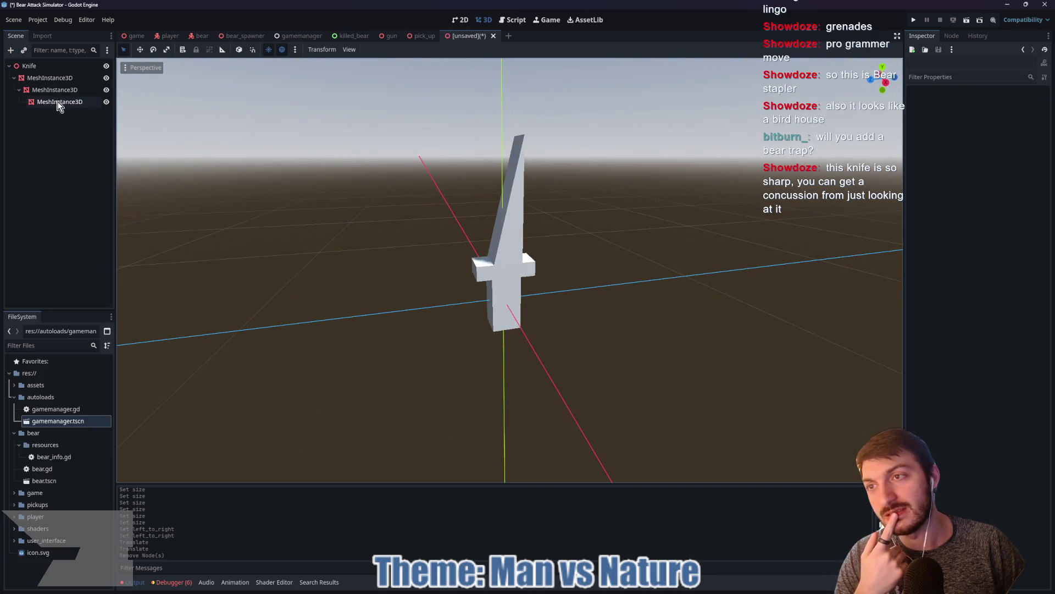
{"action": "left_click", "coordinate": [969, 195]}
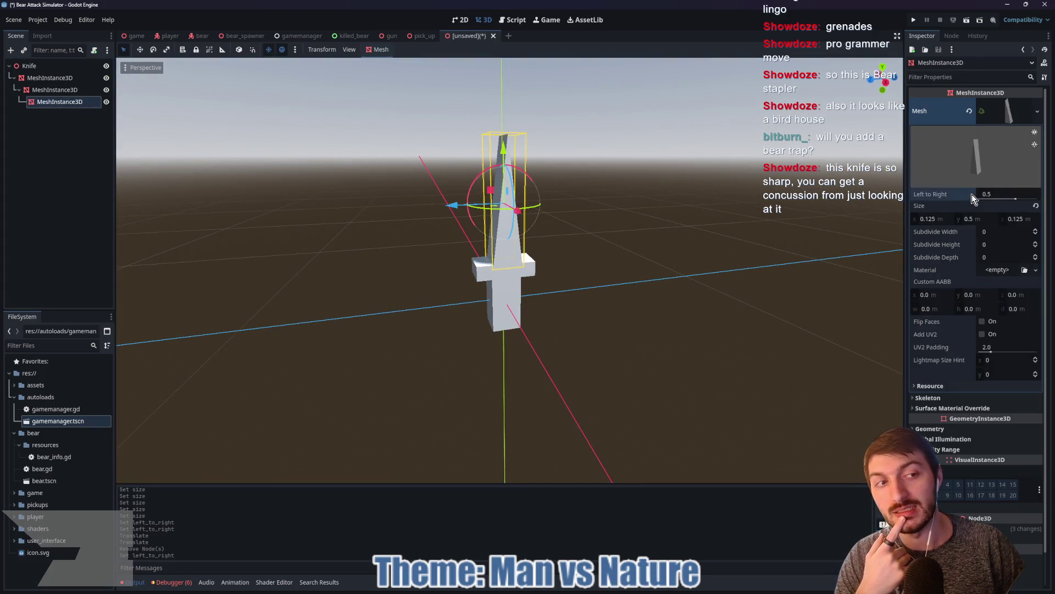
Orbit around the finished handle, cross-guard and prism-blade knife, then select the Knife root
{"action": "left_click_drag", "start_coordinate": [676, 233], "coordinate": [539, 229]}
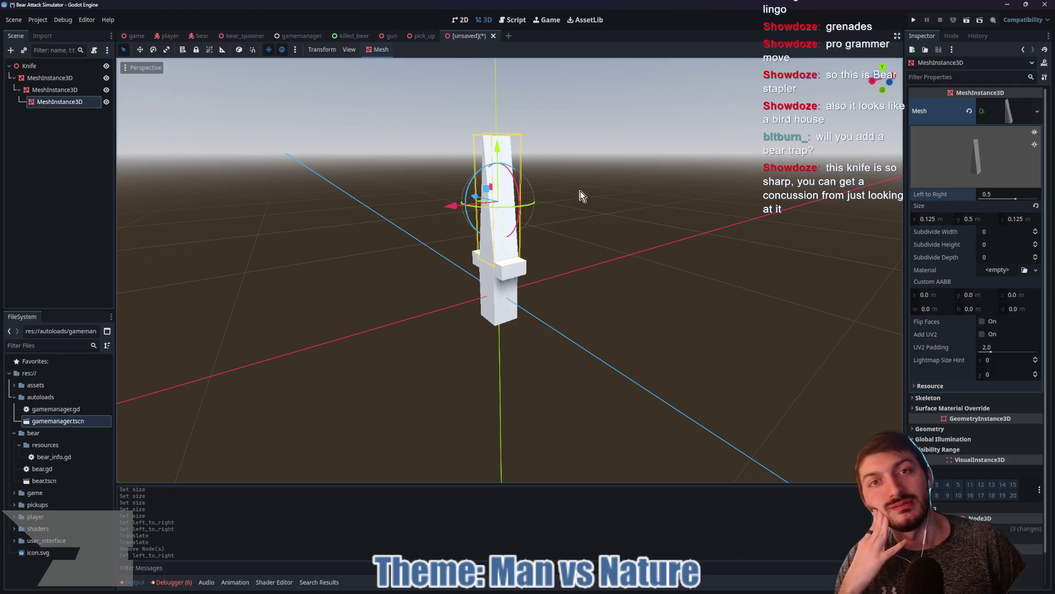
{"action": "left_click_drag", "start_coordinate": [344, 253], "coordinate": [473, 262]}
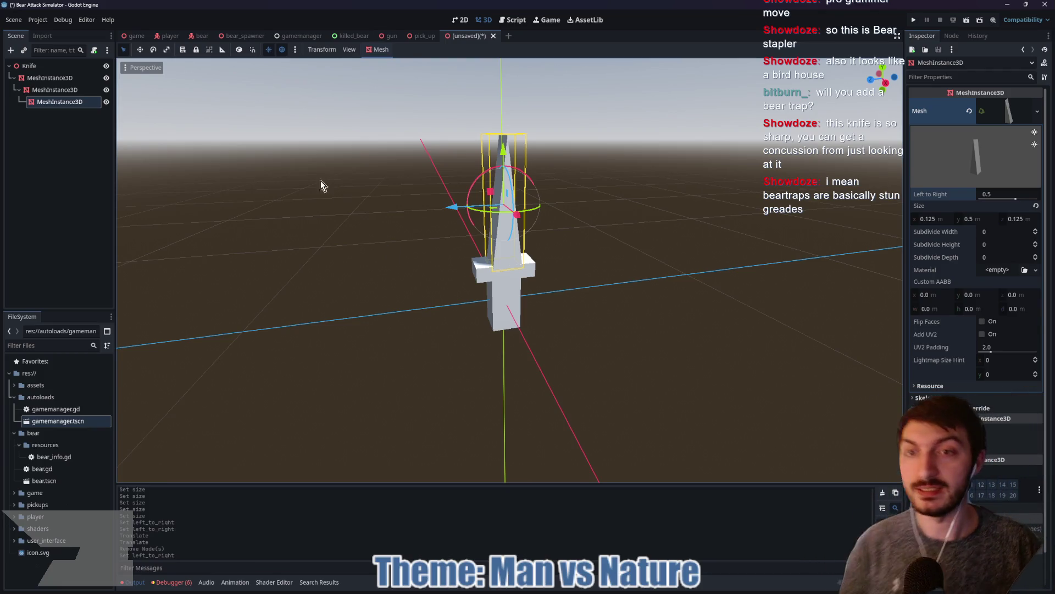
{"action": "left_click", "coordinate": [48, 66]}
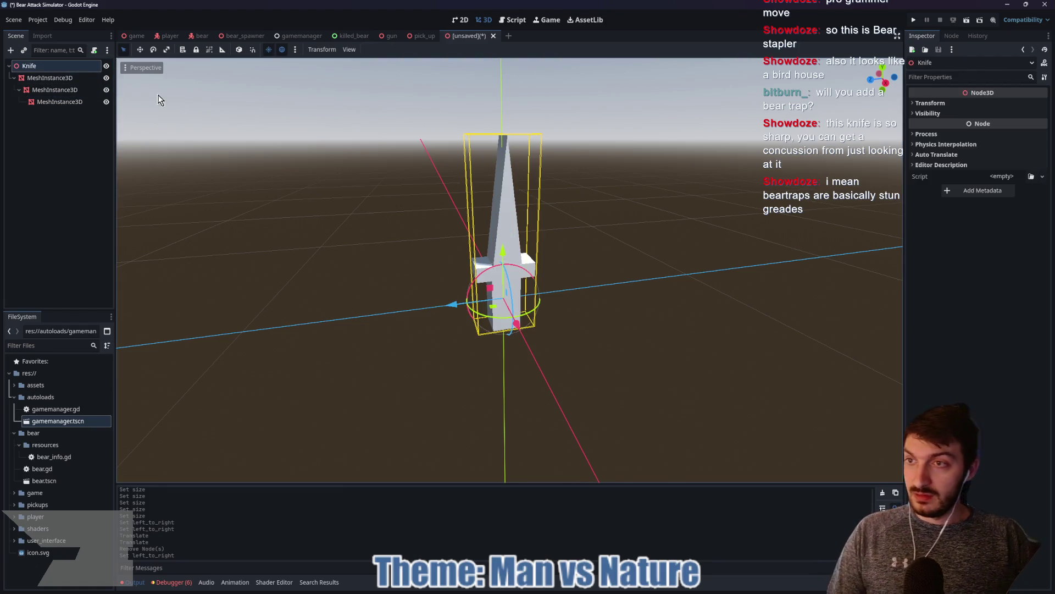
Save the scene as knife.tscn in res://pickups and open the gun scene's gun.gd script
{"action": "key", "text": "ctrl+s"}
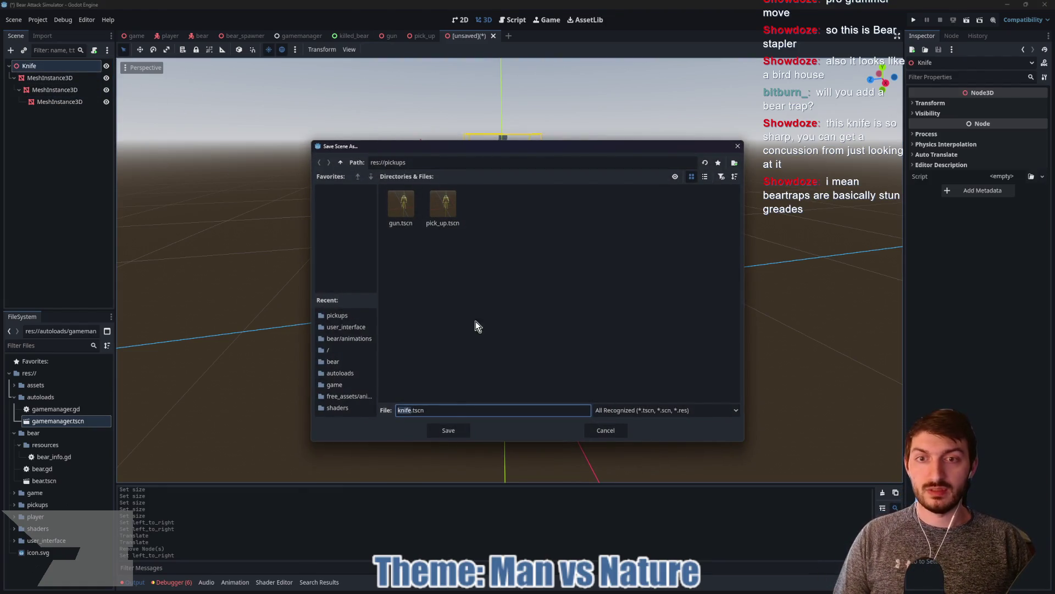
{"action": "left_click", "coordinate": [449, 432]}
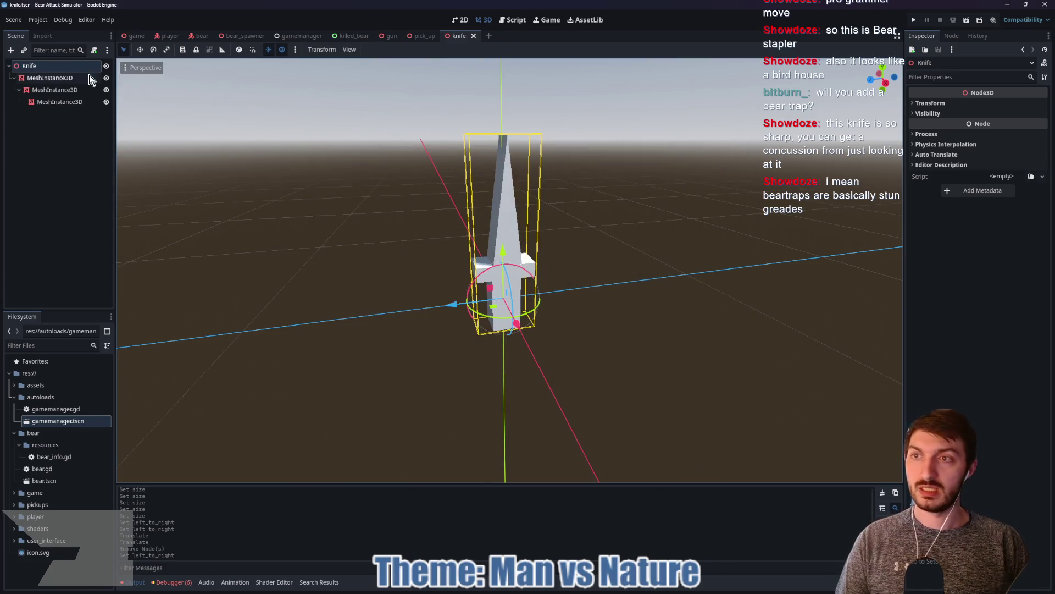
{"action": "left_click", "coordinate": [390, 35]}
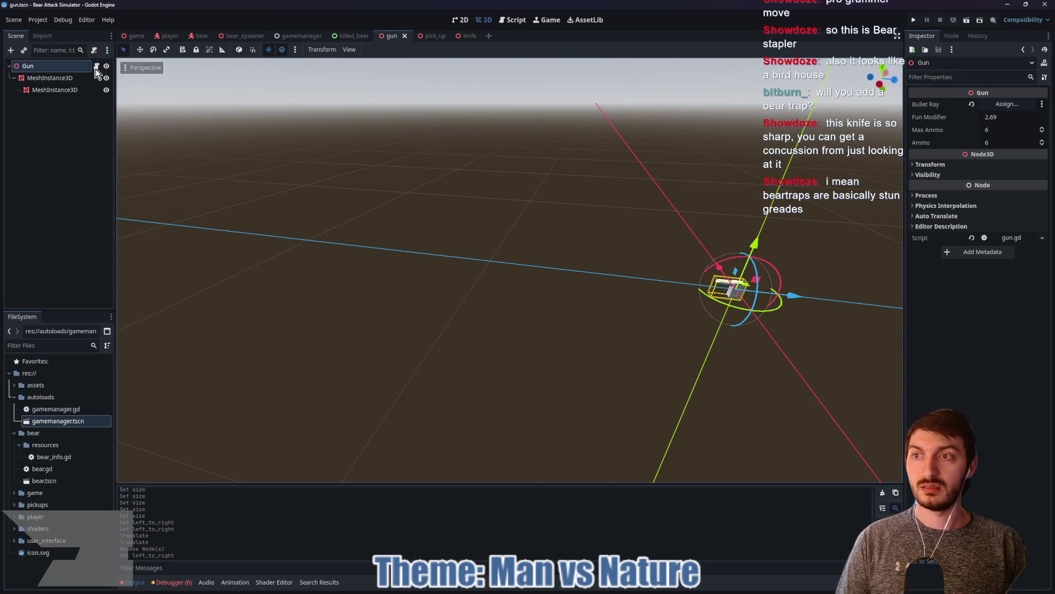
{"action": "left_click", "coordinate": [97, 66]}
{"action": "scroll", "coordinate": [515, 290], "scroll_direction": "up", "scroll_amount": 6}
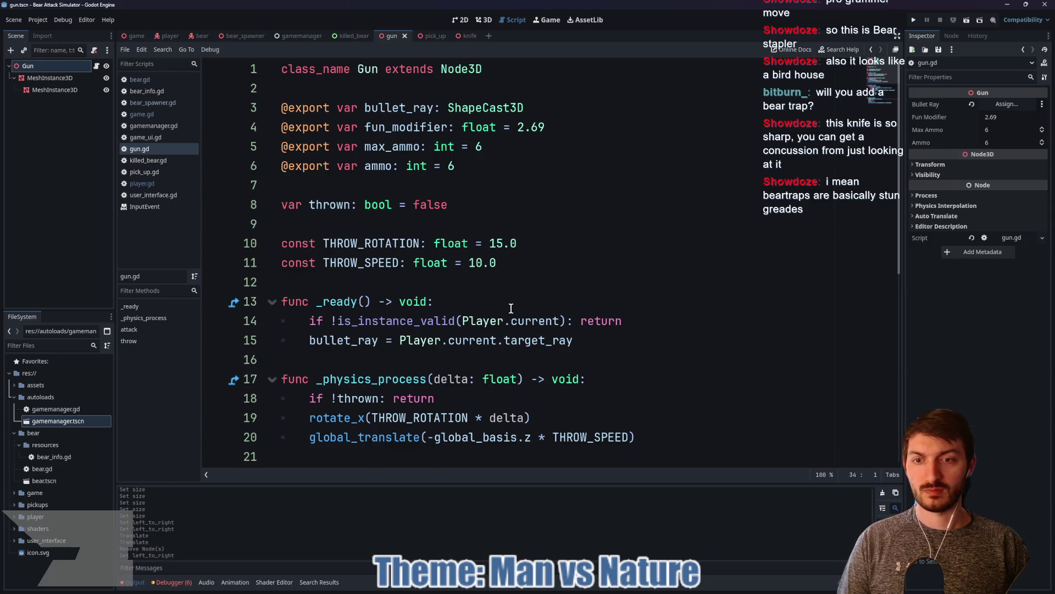
Copy all of gun.gd and attach a new knife.gd script to the Knife root
{"action": "scroll", "coordinate": [511, 308], "scroll_direction": "down", "scroll_amount": 2}
{"action": "left_click", "coordinate": [508, 308]}
{"action": "key", "text": "ctrl+a"}
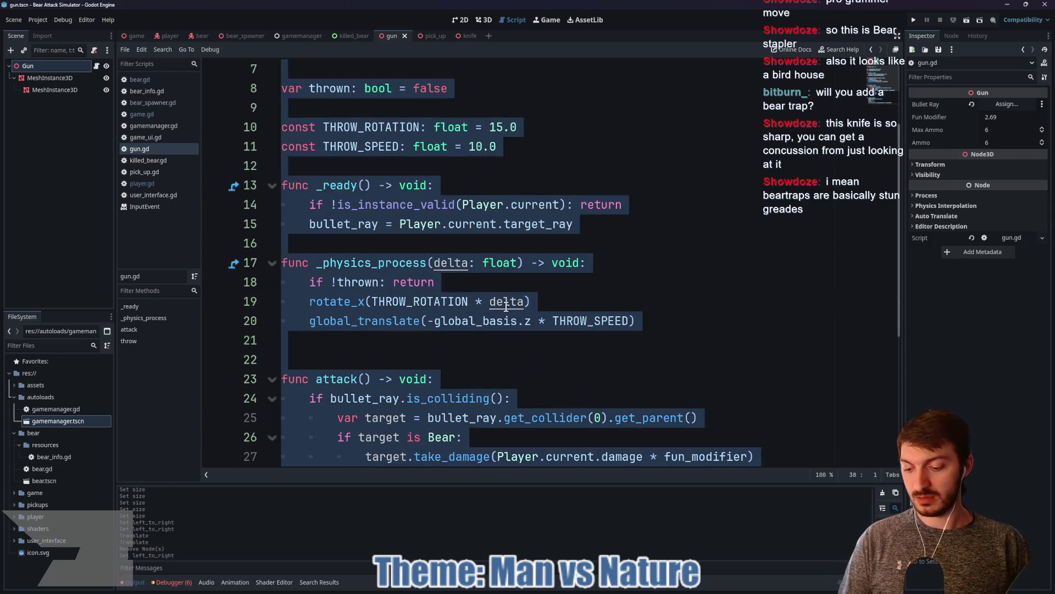
{"action": "left_click", "coordinate": [486, 69]}
{"action": "left_click", "coordinate": [459, 35]}
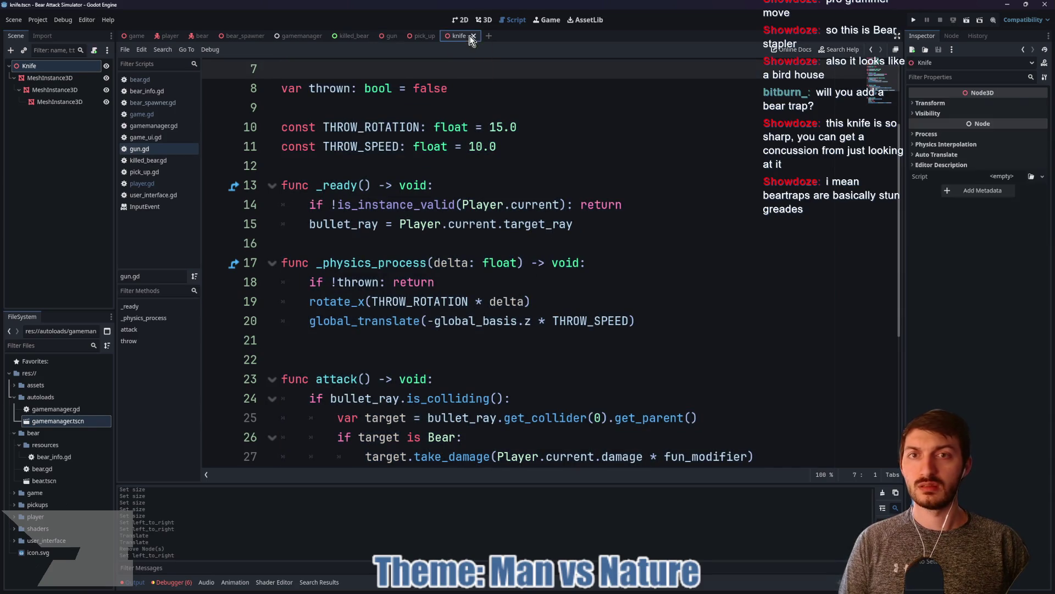
{"action": "left_click", "coordinate": [94, 51]}
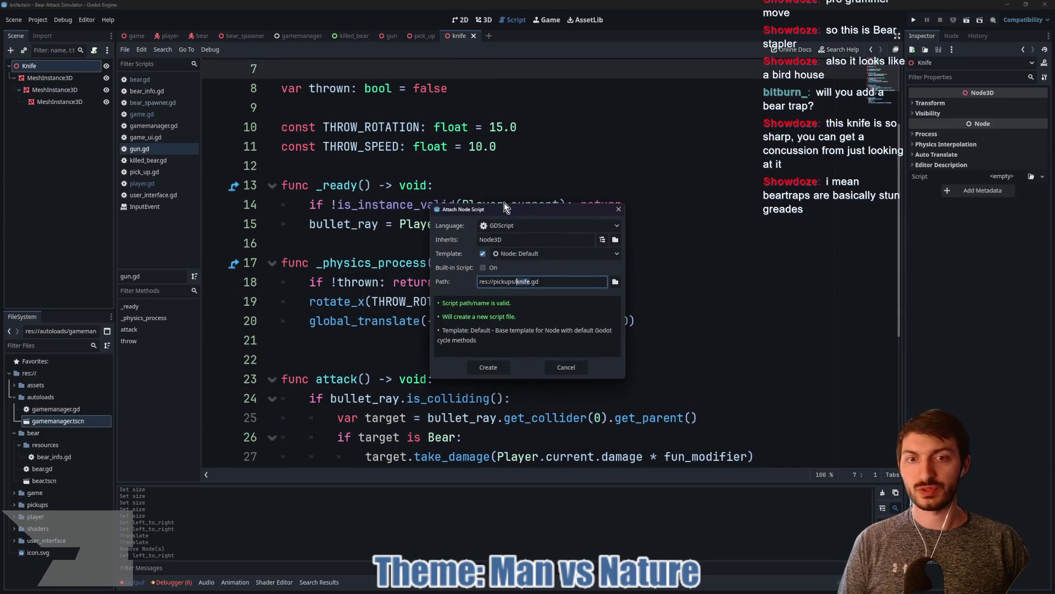
{"action": "left_click", "coordinate": [503, 368]}
Replace knife.gd's template with the gun code, rename class_name Gun to Knife, and save
{"action": "key", "text": "ctrl+a"}
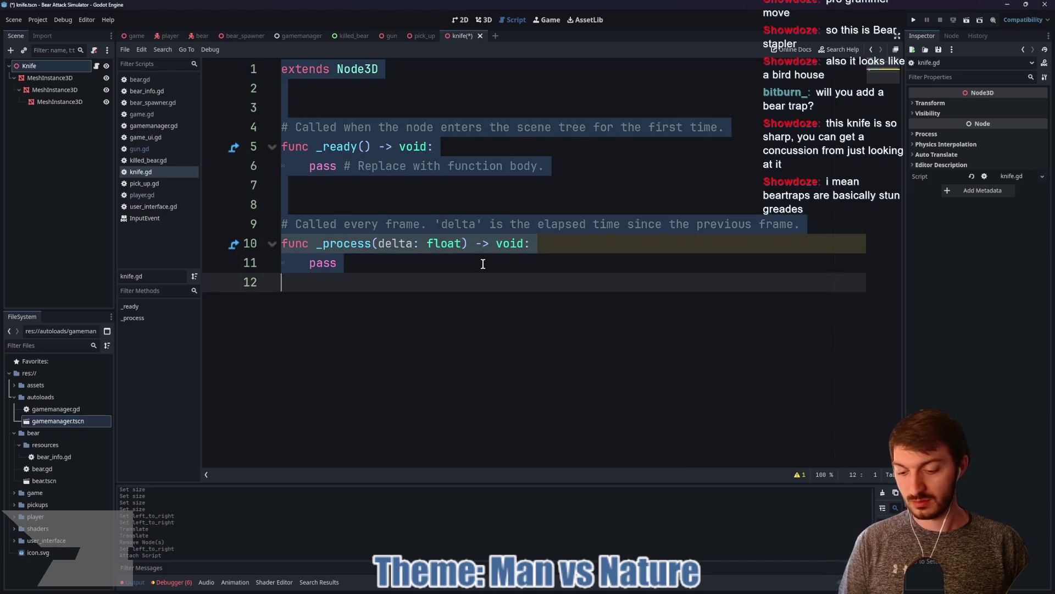
{"action": "type", "text": "class_name Gun extends Node3D  @export var bullet_ray: ShapeCast3D @export var fun_modifier: float = 2.69 @export var max_ammo: int = 6 @export var ammo: int = 6  var thrown: bool = false  const THROW_ROTATION: float = 15.0 const THROW_SPEED: float = 10.0  func _ready() -> void: \tif !is_instance_valid(Player.current): return \tbullet_ray = Player.current.target_ray  func _physics_process(delta: float) -> void: \tif !thrown: return \trotate_x(THROW_ROTATION * delta) \tglobal_translate(-global_basis.z * THROW_SPEED)   func attack() -> void: \tif bullet_ray.is_colliding(): \t\tvar target = bullet_ray.get_collider(0).get_parent() \t\tif target is Bear: \t\t\ttarget.take_damage(Player.current.damage * fun_modifier) \t\t\tammo -= 1 \t\t\tif ammo <= 0: \t\t\t\tthrow()   func throw() -> void: \tPlayer.current.remove_held_item() \tthrown = true \ttop_level = true \tget_tree().create_timer(2.5).timeout.connect(queue_free)"}
{"action": "scroll", "coordinate": [483, 242], "scroll_direction": "up", "scroll_amount": 6}
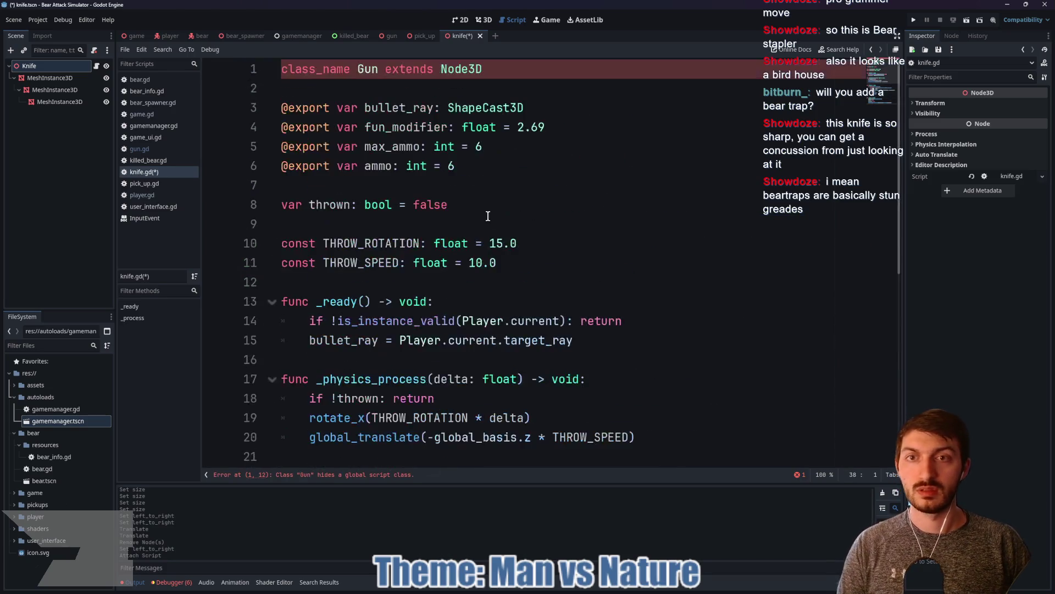
{"action": "double_click", "coordinate": [377, 69]}
{"action": "type", "text": "Knife"}
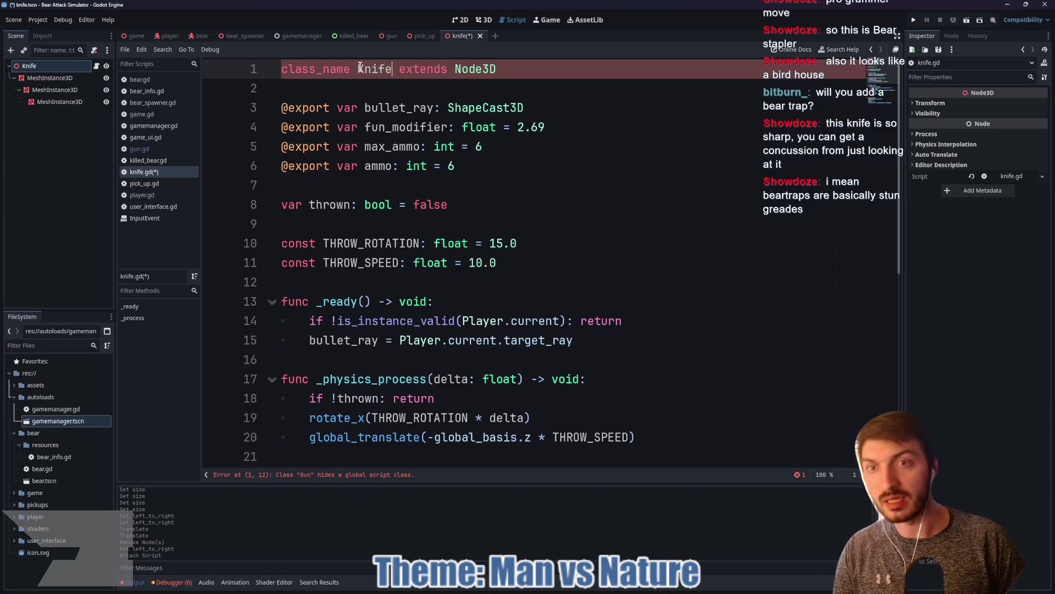
{"action": "key", "text": "ctrl+s"}
{"action": "left_click", "coordinate": [411, 91]}
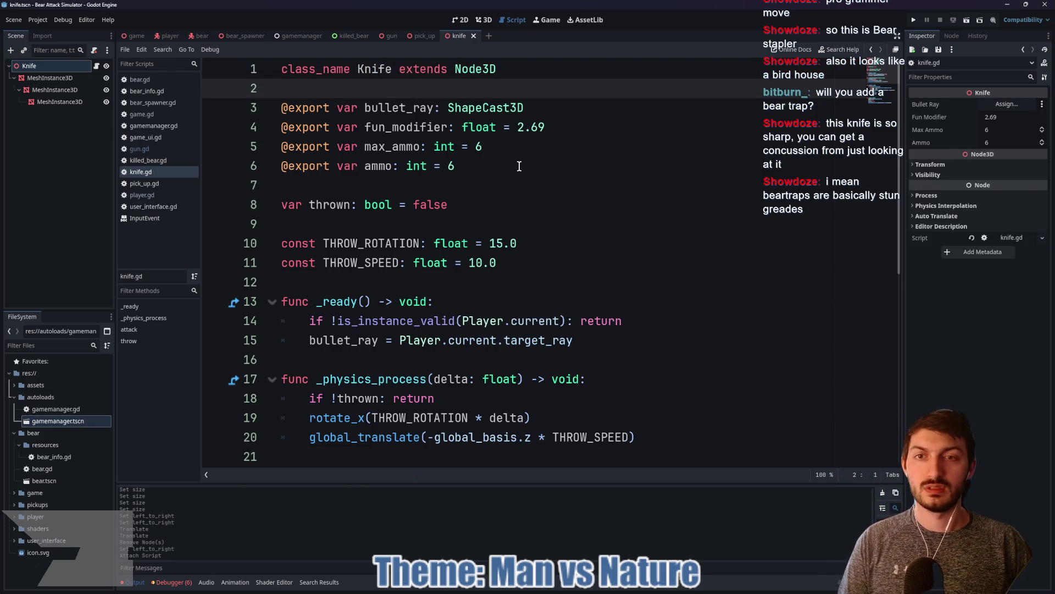
{"action": "scroll", "coordinate": [468, 187], "scroll_direction": "down", "scroll_amount": 1}
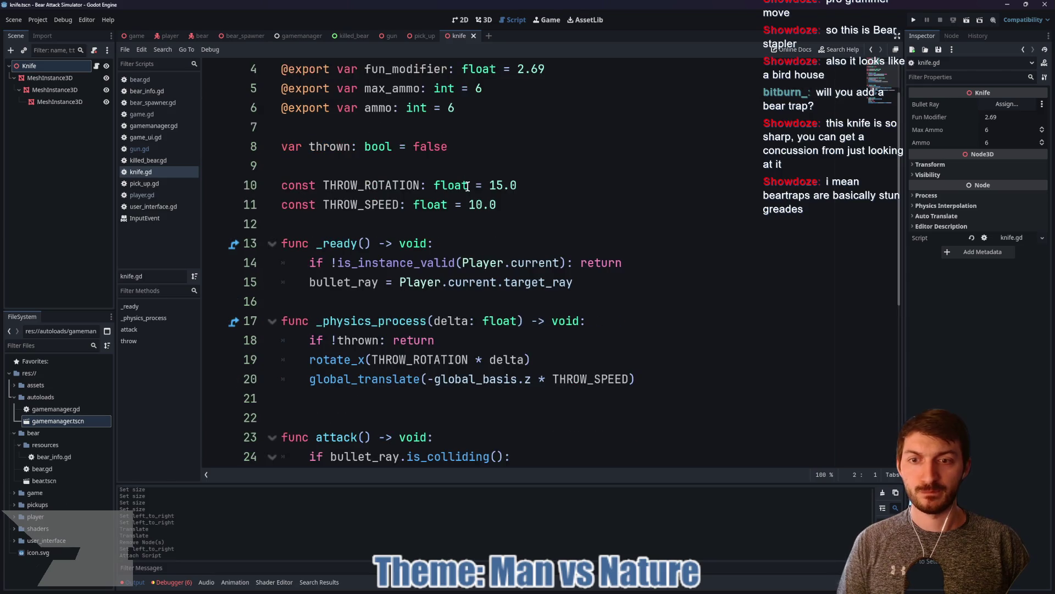
{"action": "mouse_move", "coordinate": [466, 186]}
{"action": "scroll", "coordinate": [462, 226], "scroll_direction": "down", "scroll_amount": 2}
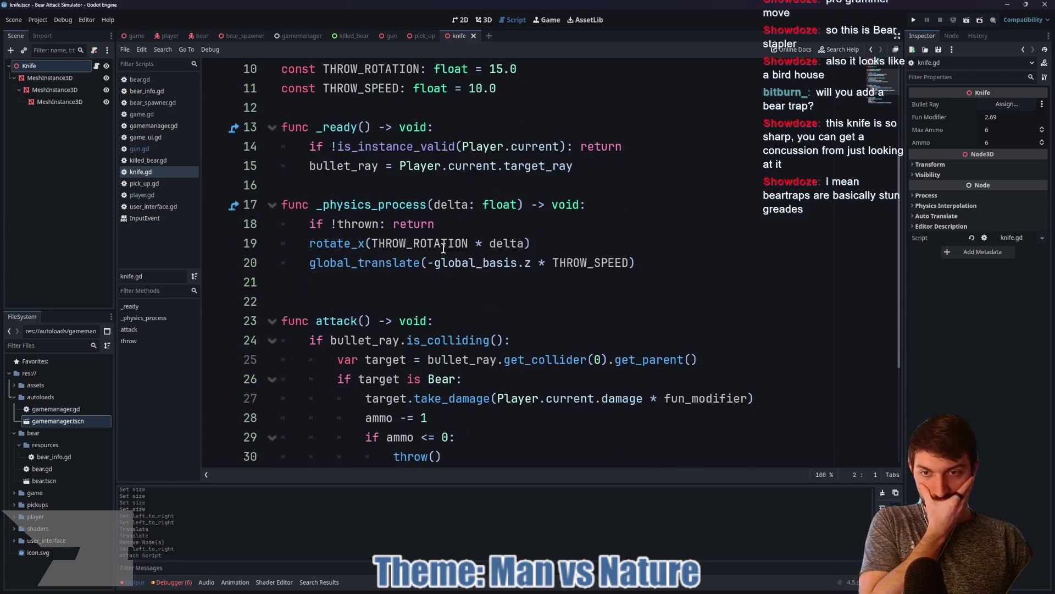
{"action": "mouse_move", "coordinate": [451, 245]}
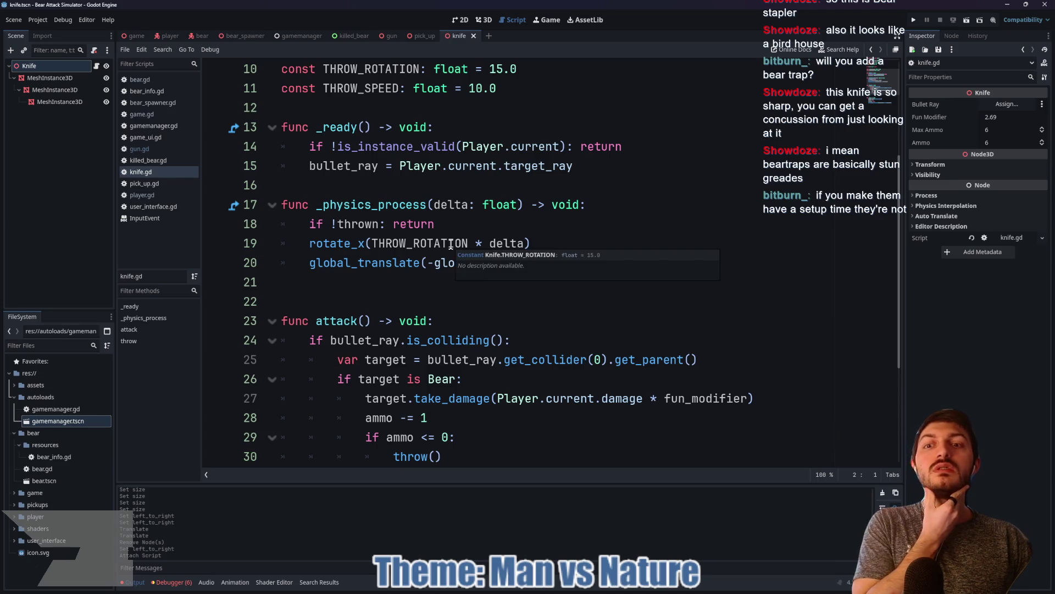
{"action": "scroll", "coordinate": [450, 245], "scroll_direction": "down", "scroll_amount": 2}
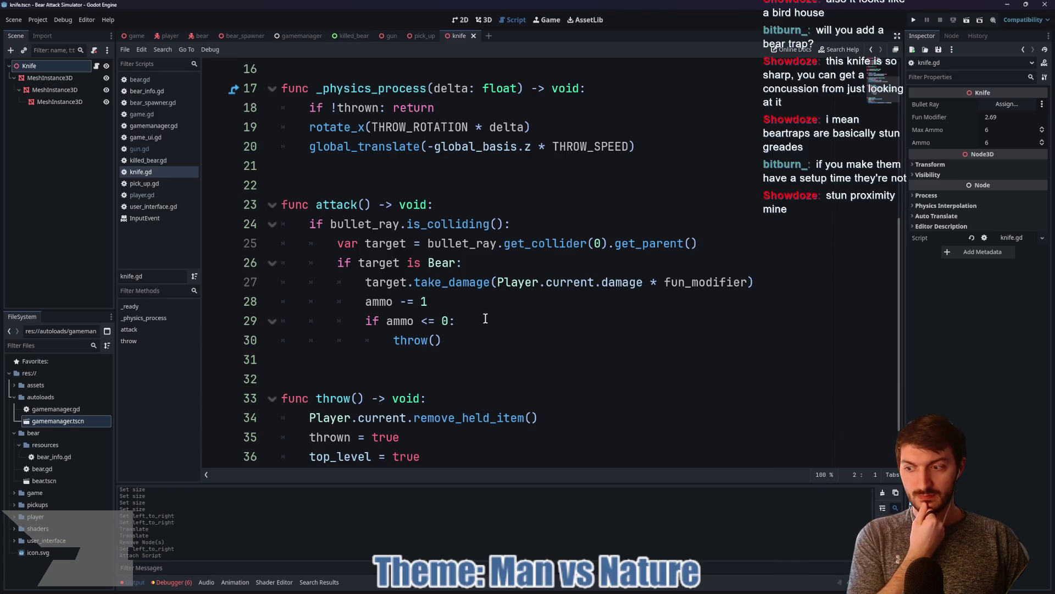
{"action": "left_click_drag", "start_coordinate": [467, 346], "coordinate": [296, 258]}
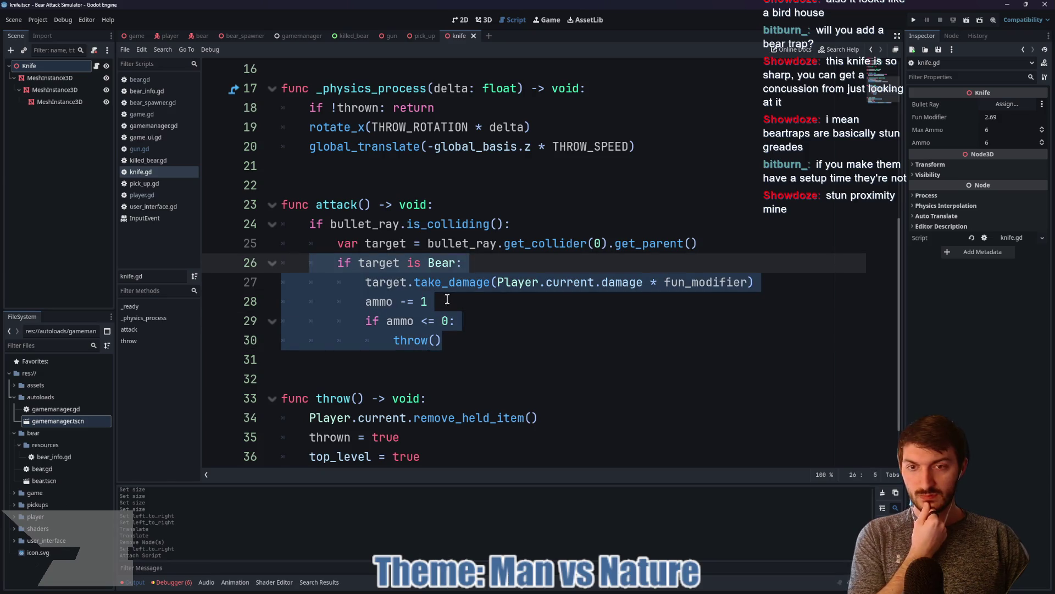
{"action": "left_click", "coordinate": [494, 305]}
{"action": "left_click_drag", "start_coordinate": [769, 282], "coordinate": [732, 282]}
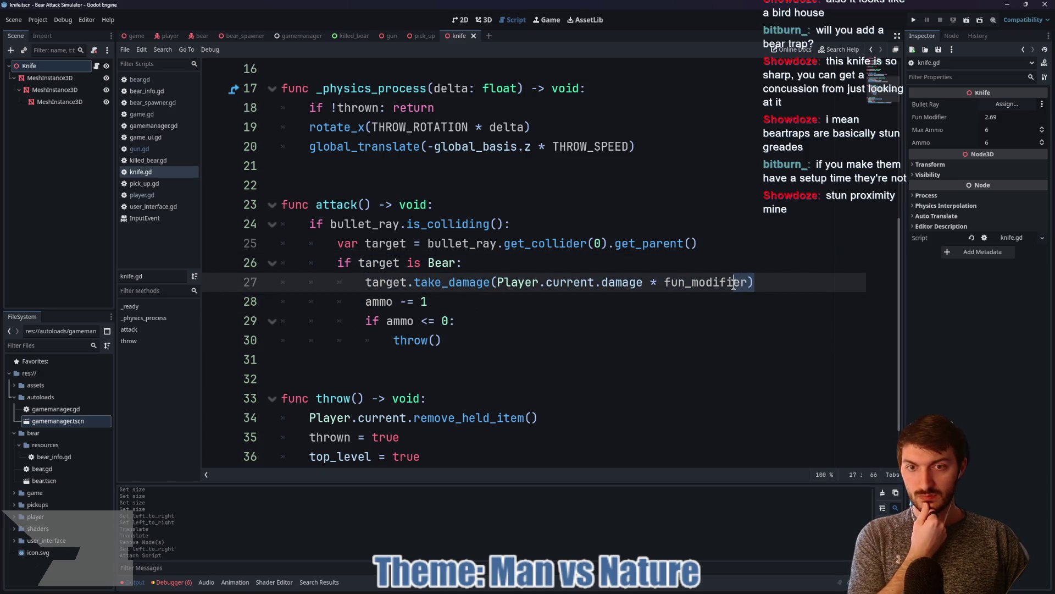
{"action": "left_click", "coordinate": [462, 262]}
{"action": "left_click", "coordinate": [582, 243]}
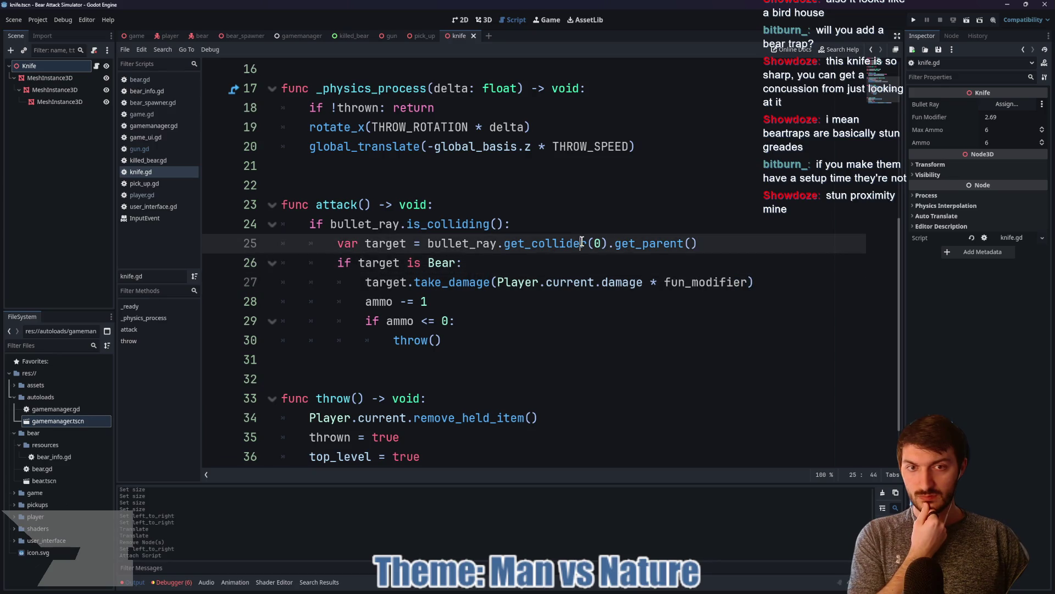
{"action": "mouse_move", "coordinate": [709, 242]}
{"action": "left_mouse_down"}
{"action": "mouse_move", "coordinate": [605, 248]}
{"action": "mouse_move", "coordinate": [308, 224]}
{"action": "left_mouse_up"}
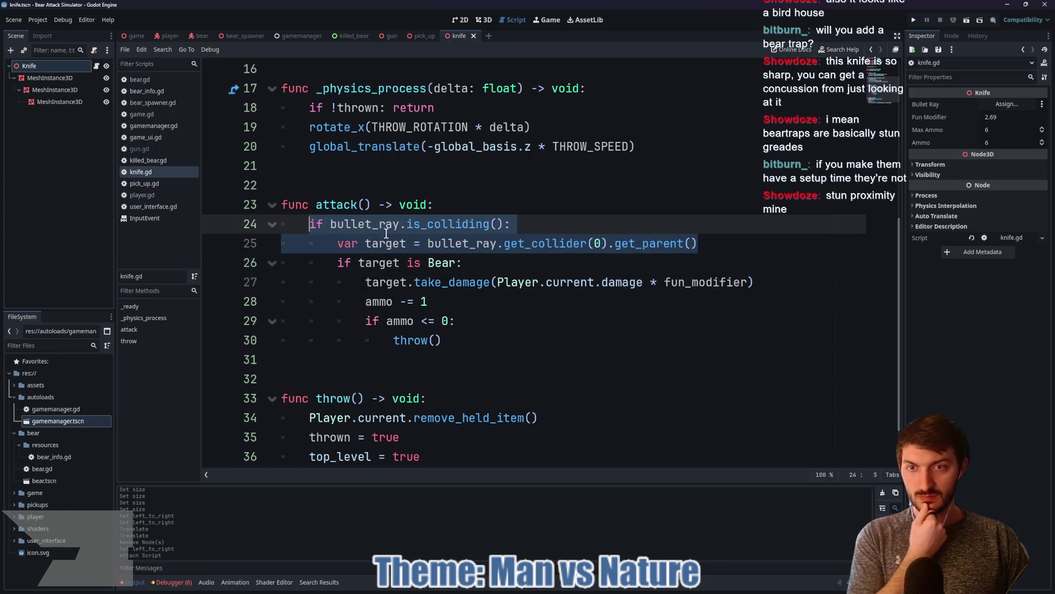
{"action": "scroll", "coordinate": [504, 165], "scroll_direction": "up", "scroll_amount": 5}
{"action": "left_click_drag", "start_coordinate": [639, 108], "coordinate": [270, 109]}
{"action": "key", "text": "BackSpace"}
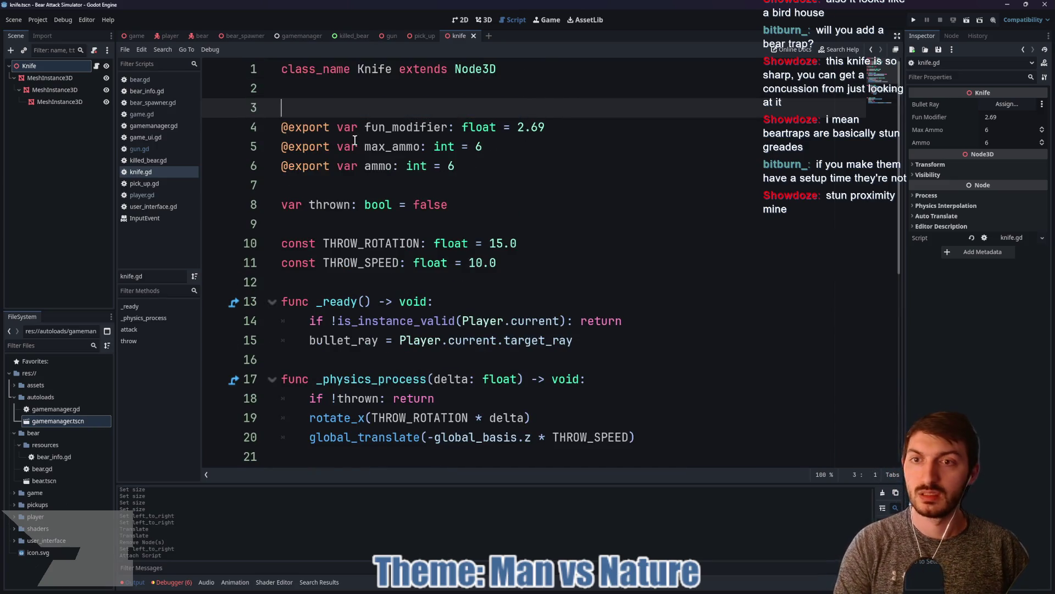
{"action": "type", "text": "@export var "}
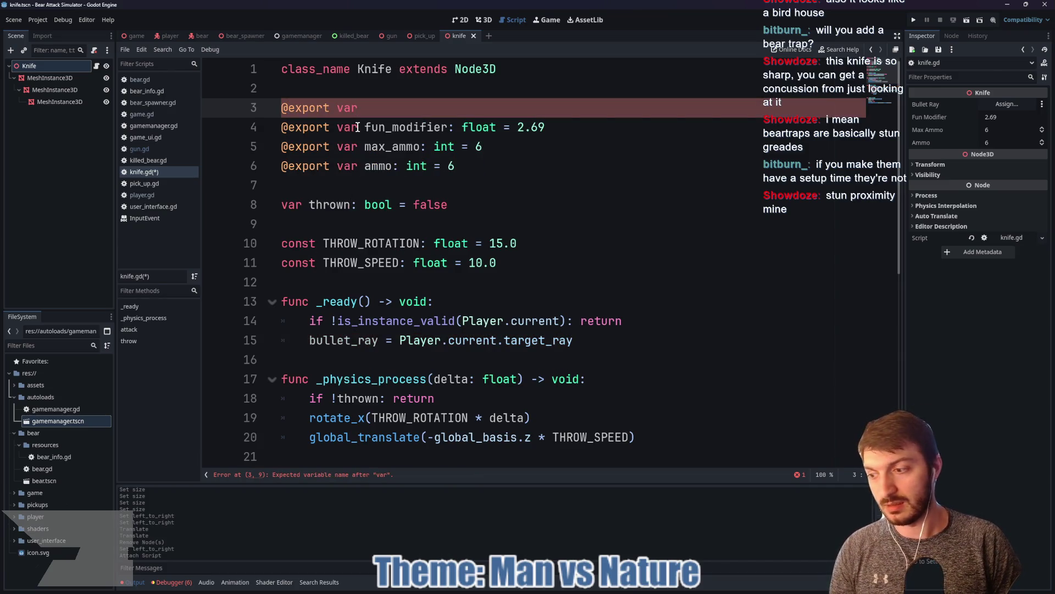
{"action": "type", "text": "stab_area: "}
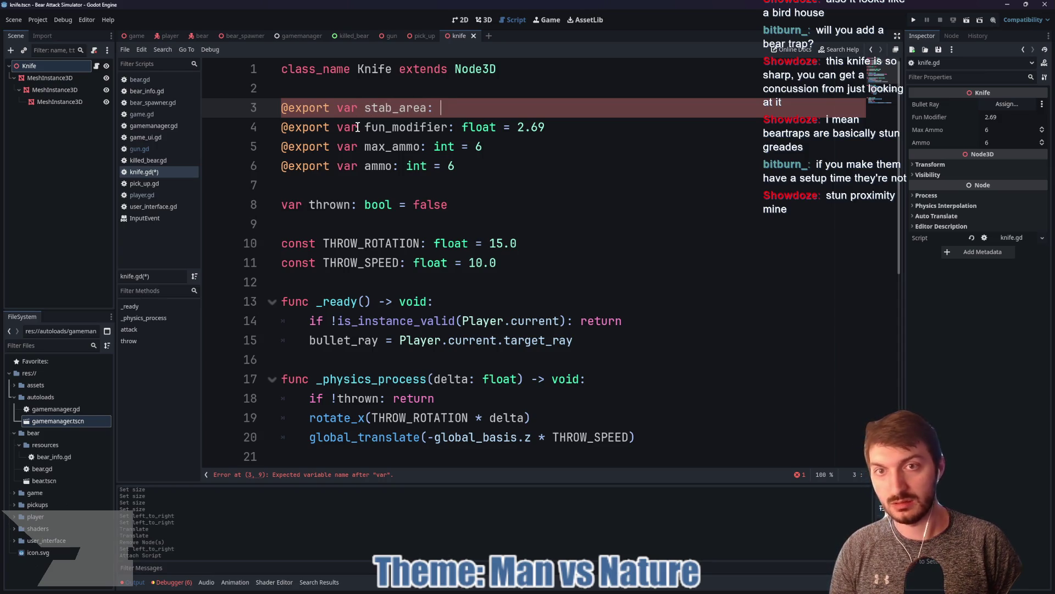
{"action": "type", "text": "Area3"}
{"action": "key", "text": "Return"}
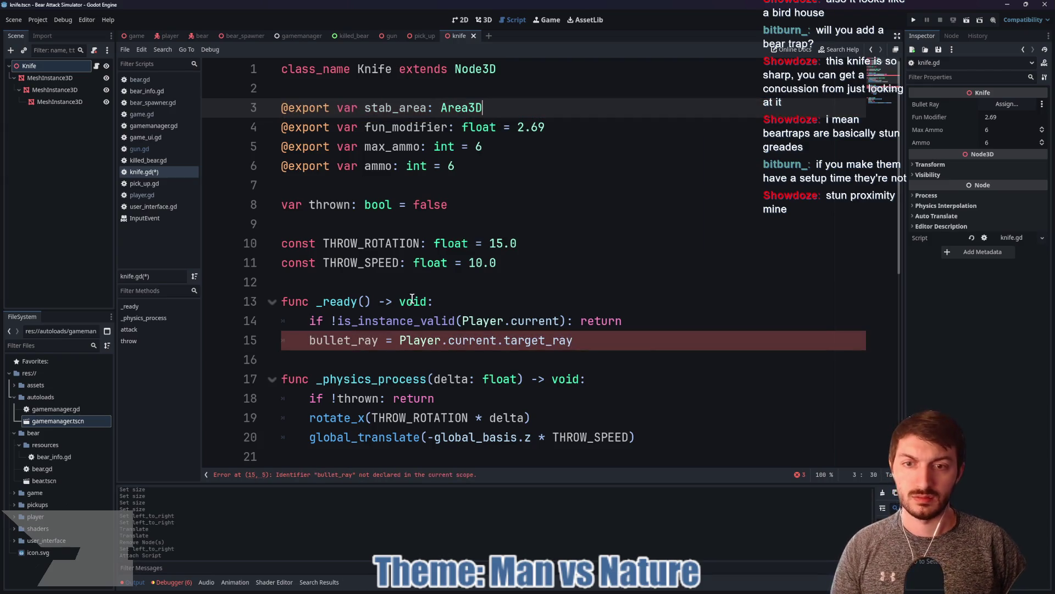
{"action": "left_click", "coordinate": [601, 336]}
{"action": "left_click_drag", "start_coordinate": [588, 337], "coordinate": [297, 336]}
{"action": "key", "text": "BackSpace"}
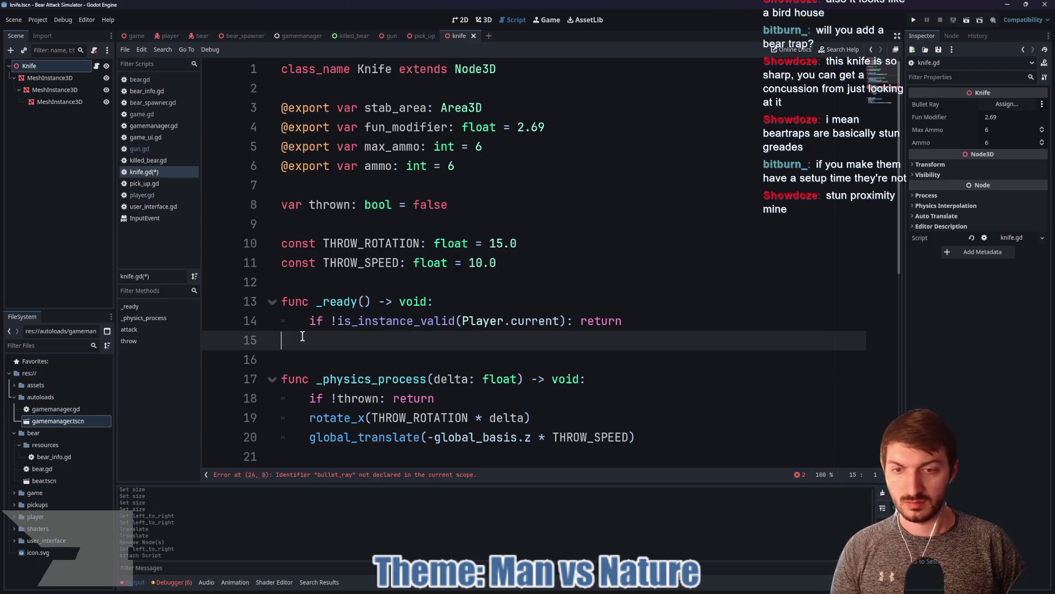
{"action": "scroll", "coordinate": [302, 336], "scroll_direction": "down", "scroll_amount": 4}
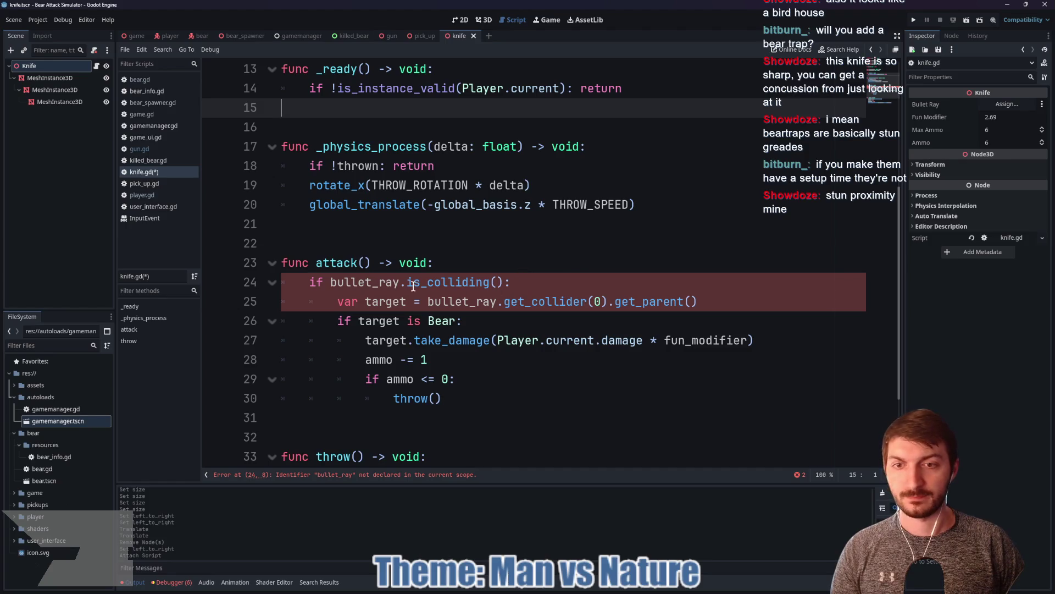
{"action": "left_click", "coordinate": [379, 283]}
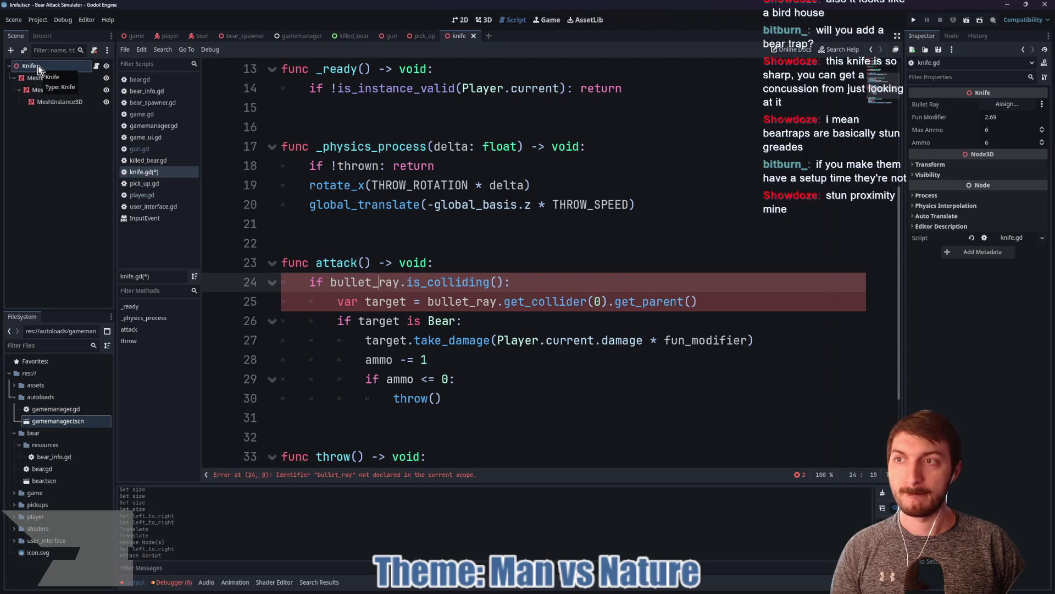
Add an Area3D with a CollisionShape3D capsule resized to fit around the blade
{"action": "left_click", "coordinate": [486, 19]}
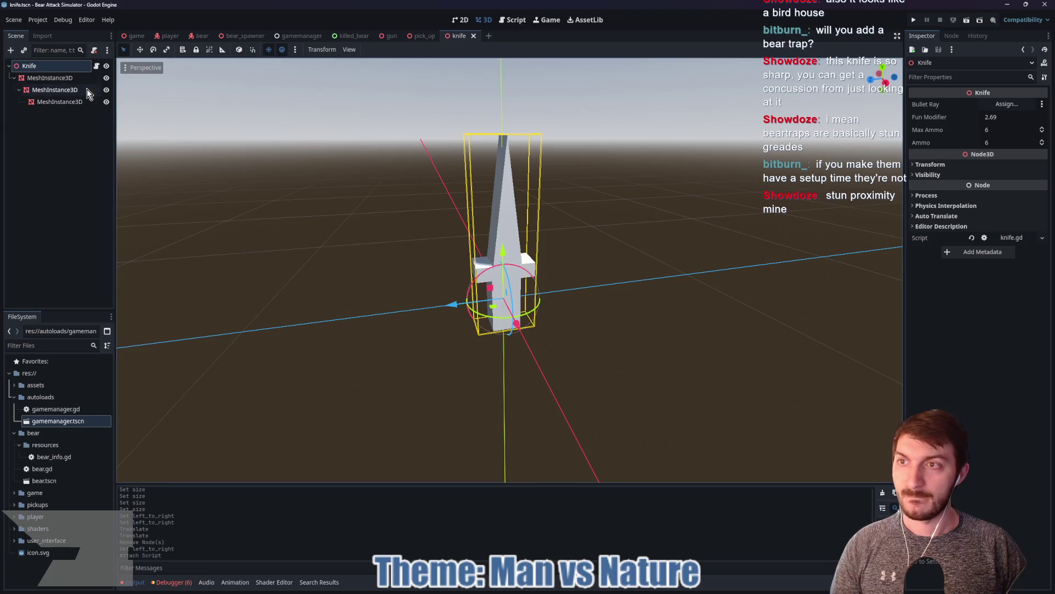
{"action": "key", "text": "ctrl+a"}
{"action": "type", "text": "area"}
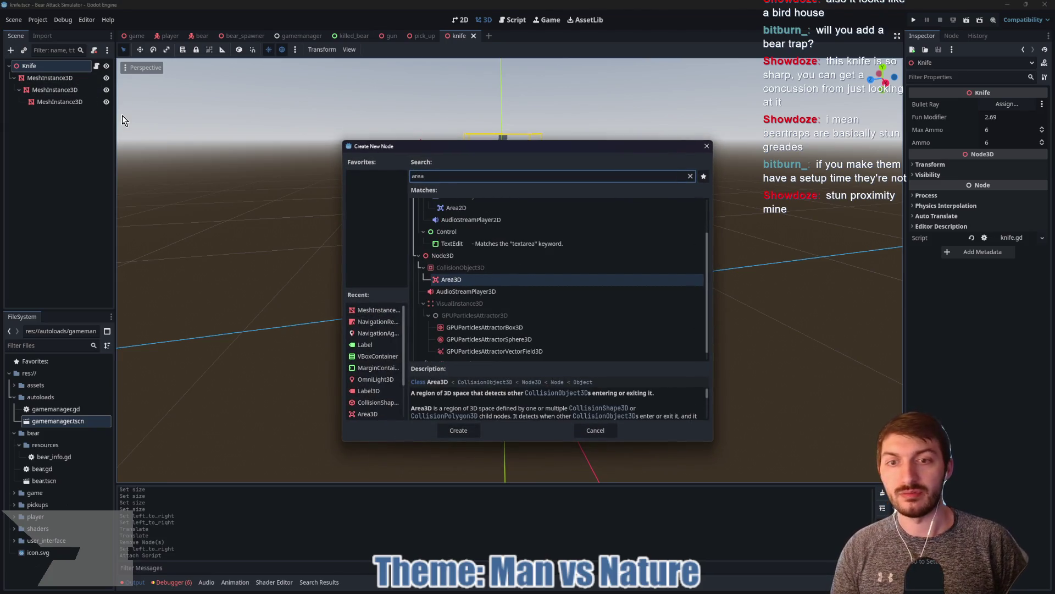
{"action": "key", "text": "Return"}
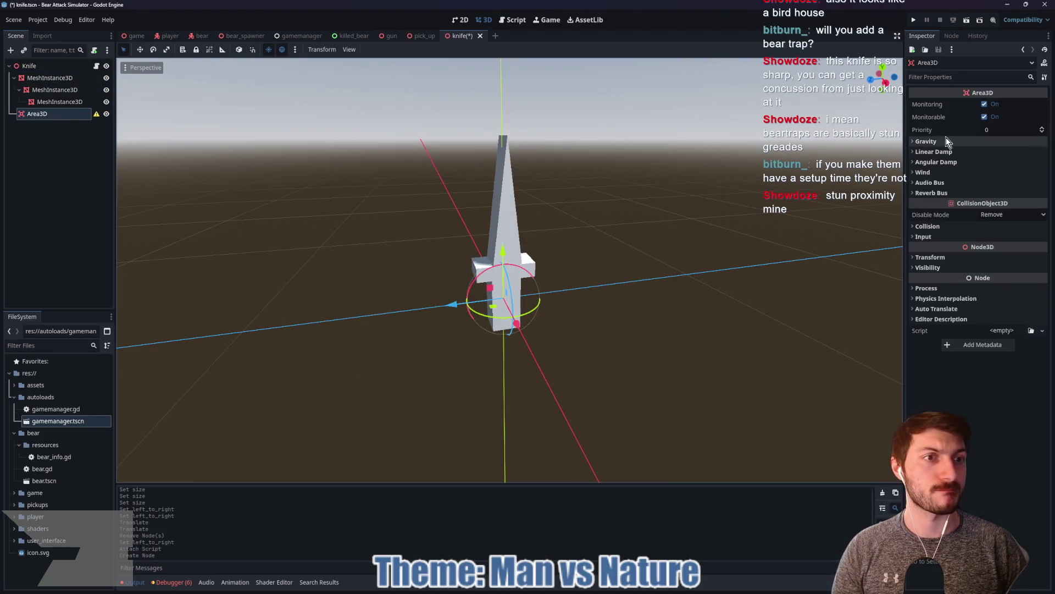
{"action": "key", "text": "ctrl+a"}
{"action": "type", "text": "collision"}
{"action": "key", "text": "Return"}
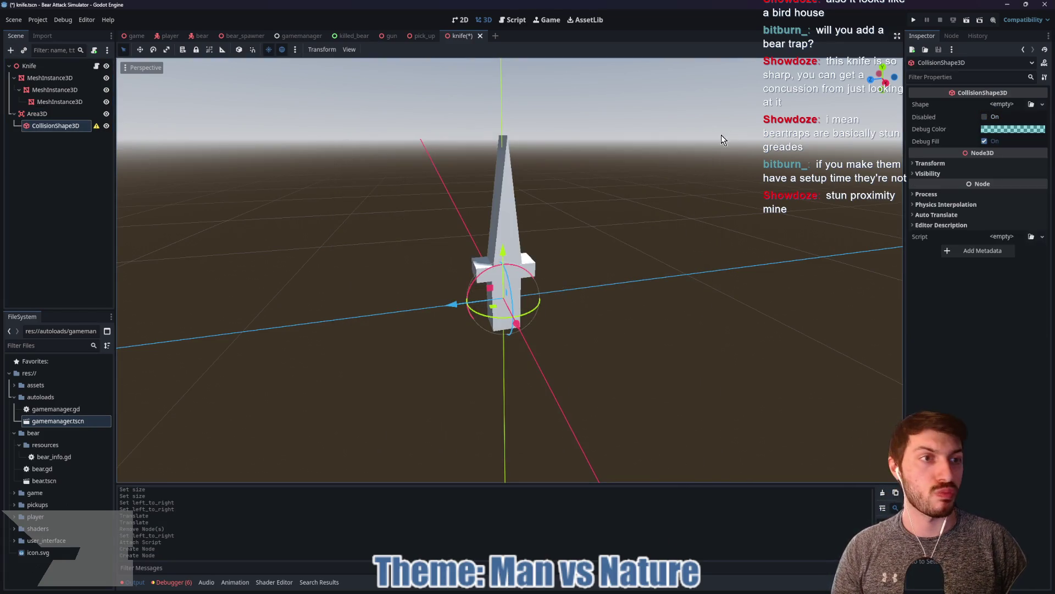
{"action": "left_click", "coordinate": [1001, 105]}
{"action": "left_click", "coordinate": [1007, 160]}
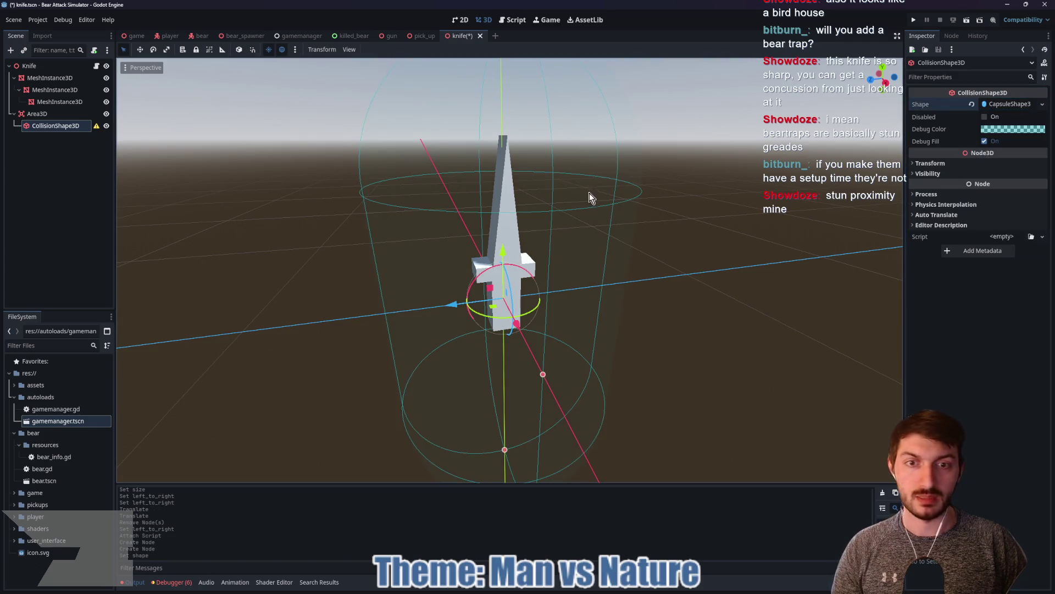
{"action": "mouse_move", "coordinate": [541, 374]}
{"action": "left_mouse_down"}
{"action": "mouse_move", "coordinate": [506, 308]}
{"action": "mouse_move", "coordinate": [510, 332]}
{"action": "left_mouse_up"}
{"action": "left_click_drag", "start_coordinate": [504, 449], "coordinate": [506, 341]}
{"action": "scroll", "coordinate": [632, 266], "scroll_direction": "down", "scroll_amount": 4}
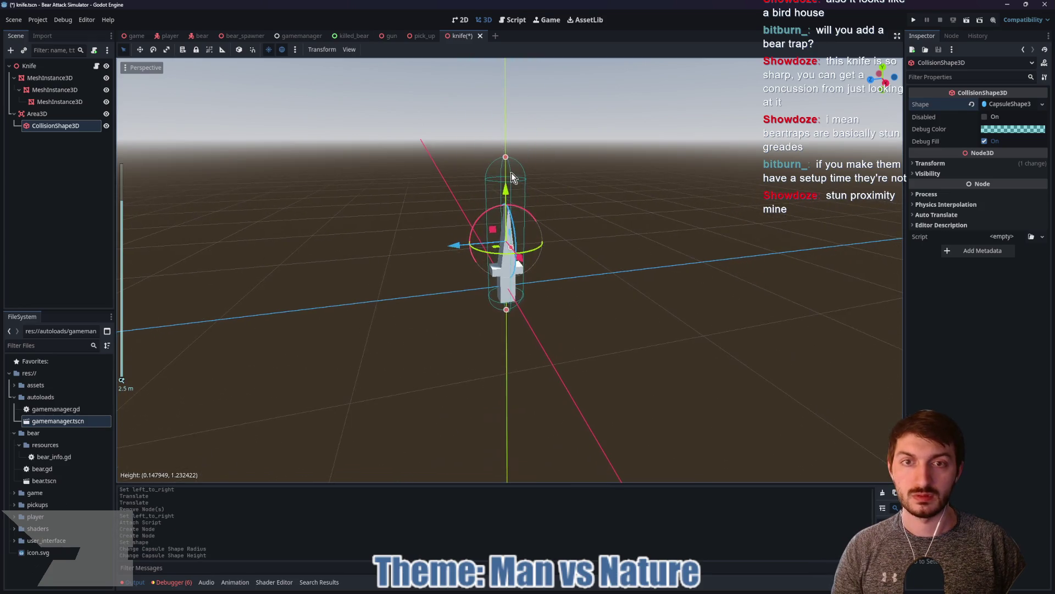
{"action": "left_click_drag", "start_coordinate": [506, 164], "coordinate": [511, 193]}
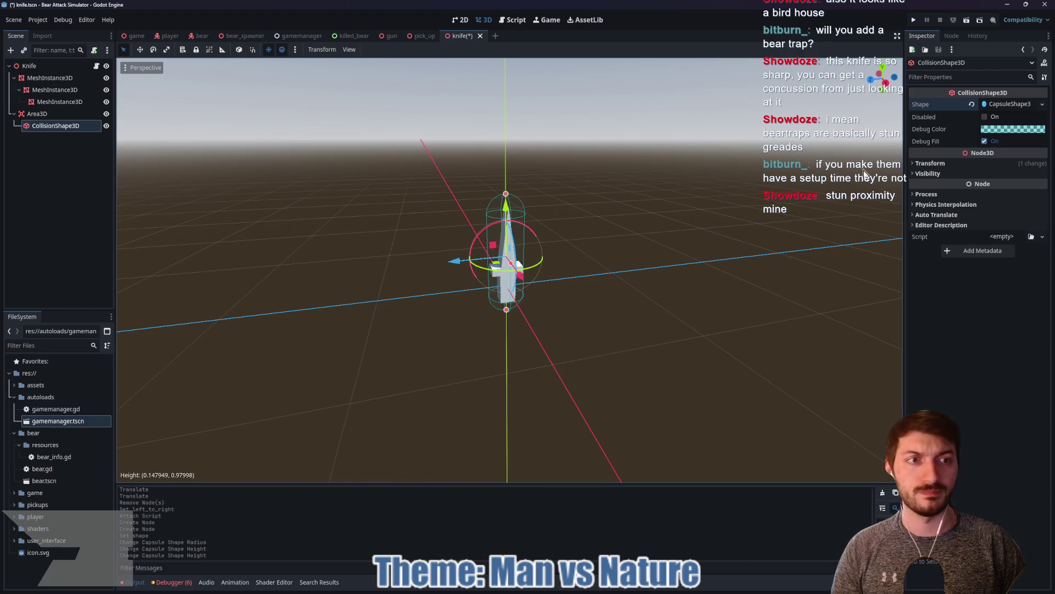
Rename the area StabArea, clear collision layer 1, enable masks 5 and 6, and save
{"action": "left_click", "coordinate": [33, 116]}
{"action": "double_click", "coordinate": [33, 115]}
{"action": "type", "text": "StabArea"}
{"action": "key", "text": "Return"}
{"action": "left_click", "coordinate": [938, 225]}
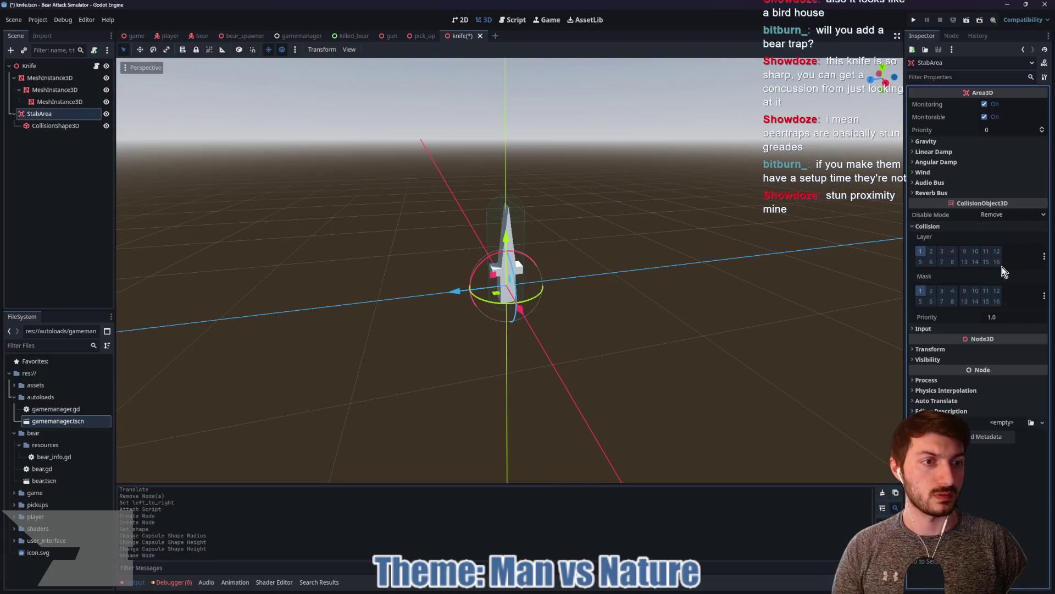
{"action": "left_click", "coordinate": [921, 252]}
{"action": "left_click", "coordinate": [923, 300]}
{"action": "left_click", "coordinate": [925, 302]}
{"action": "key", "text": "ctrl+s"}
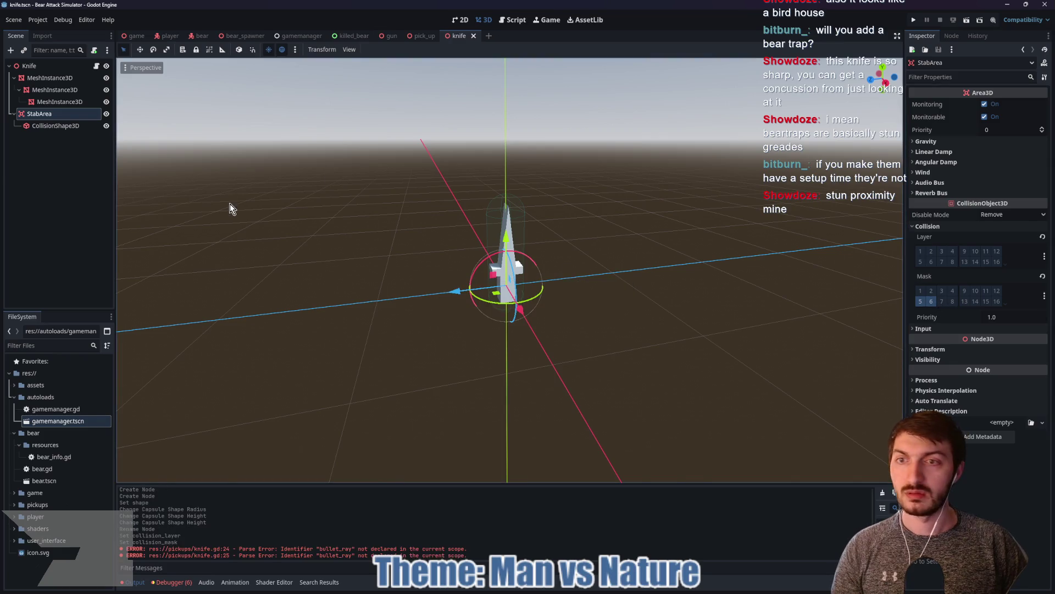
Replace the bullet_ray check in attack() with stab_area.get_overlapping_bodies()
{"action": "left_click", "coordinate": [95, 68]}
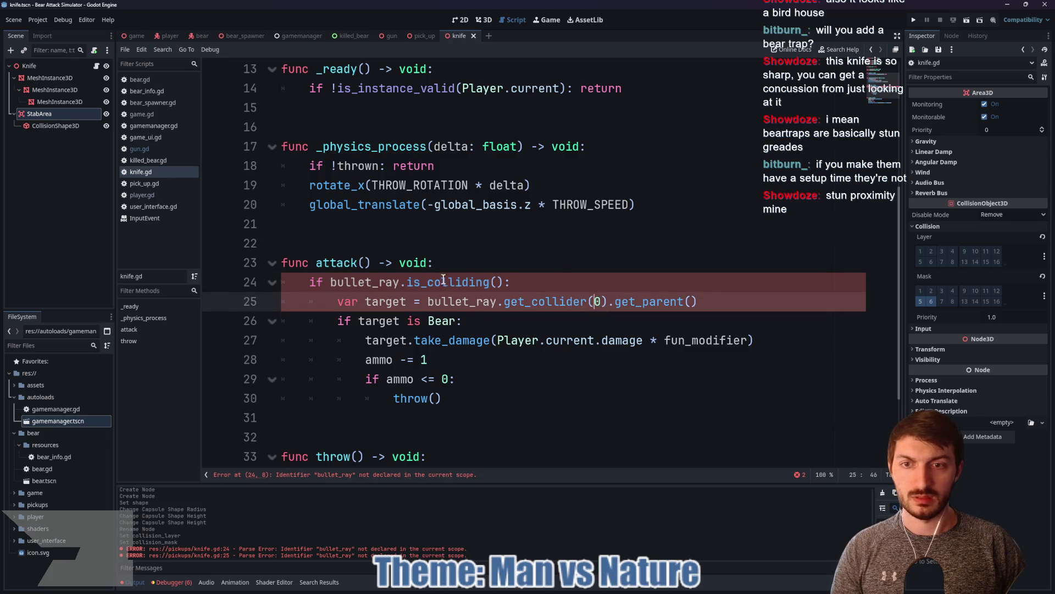
{"action": "left_click", "coordinate": [710, 300]}
{"action": "left_click_drag", "start_coordinate": [711, 300], "coordinate": [331, 281]}
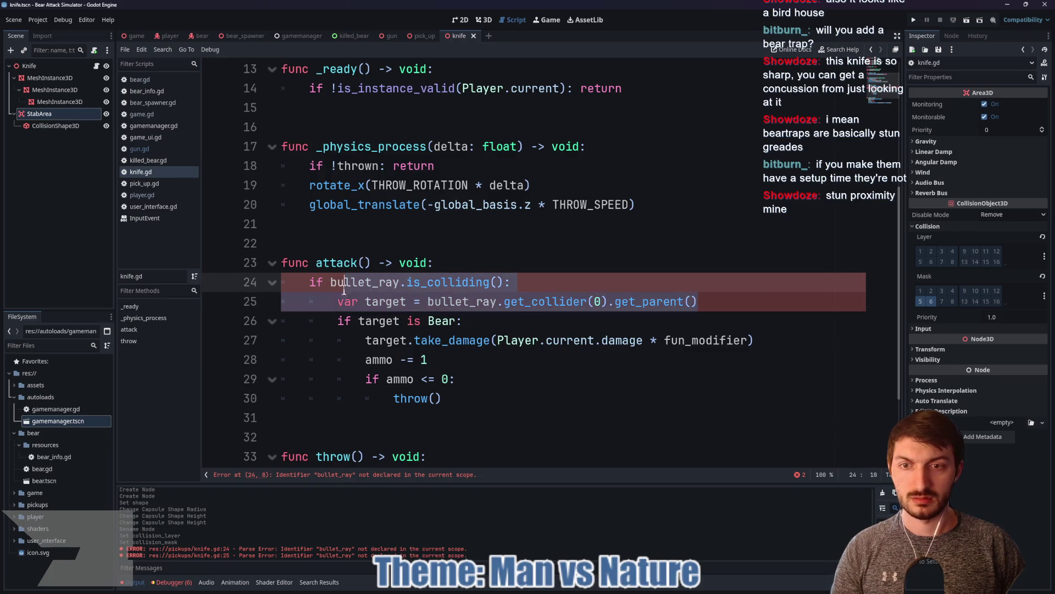
{"action": "type", "text": "stab"}
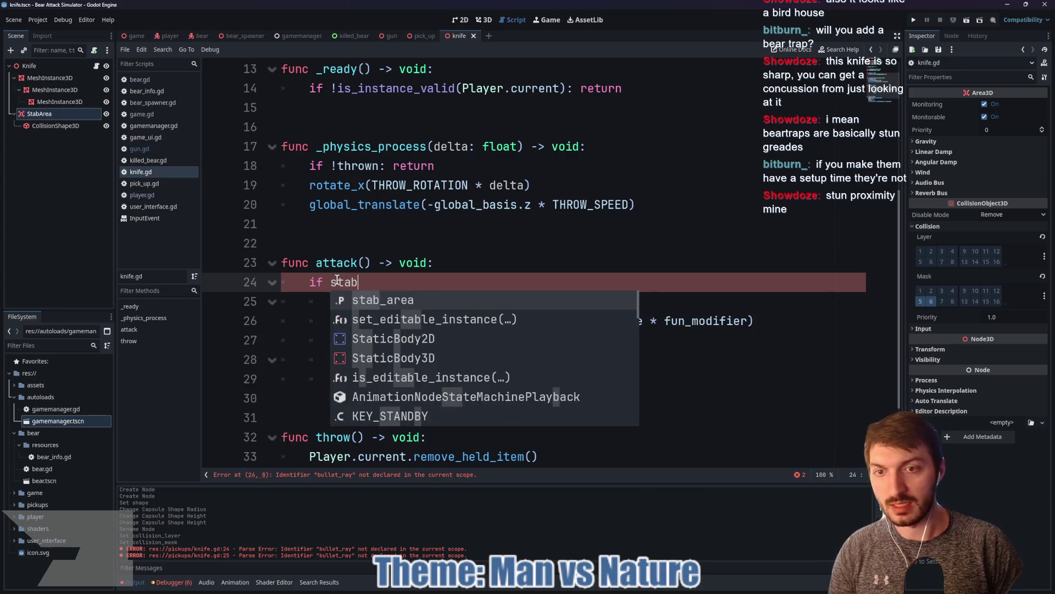
{"action": "key", "text": "Return"}
{"action": "type", "text": ".is_coll"}
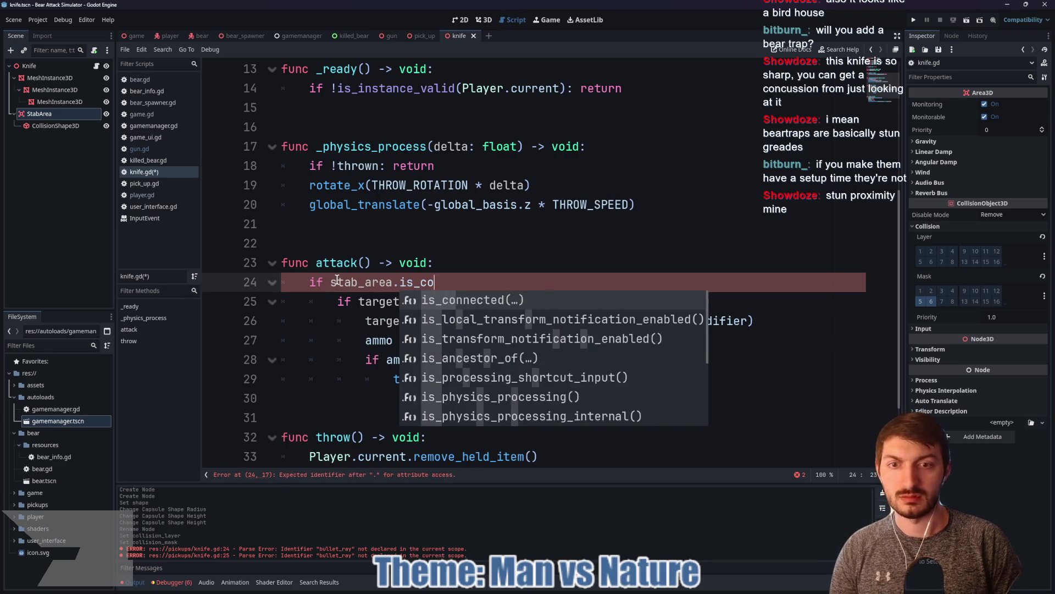
{"action": "key", "text": "BackSpace"}
{"action": "key", "text": "BackSpace"}
{"action": "key", "text": "BackSpace"}
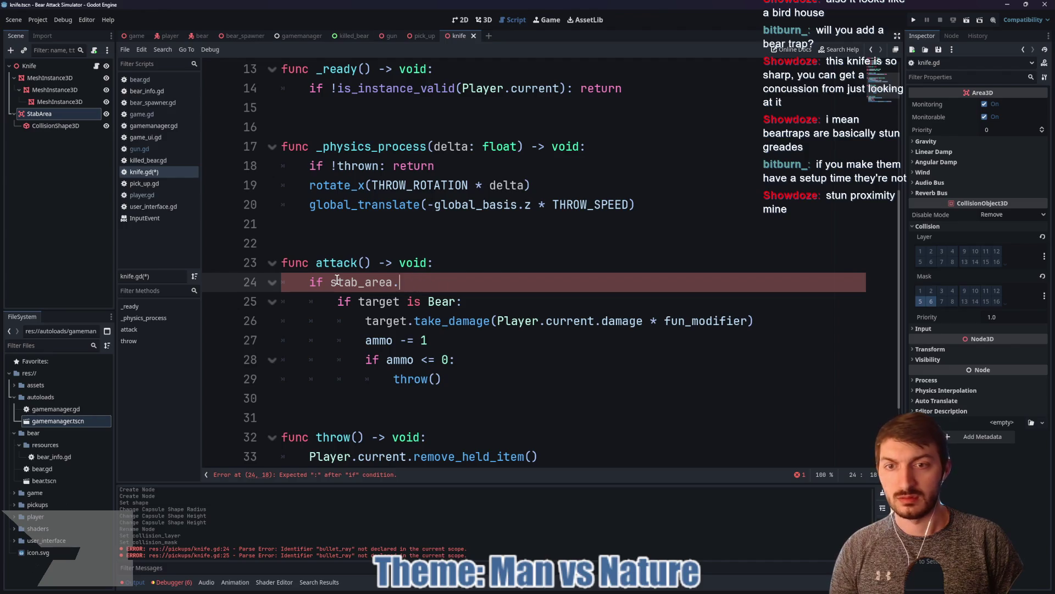
{"action": "type", "text": ".get"}
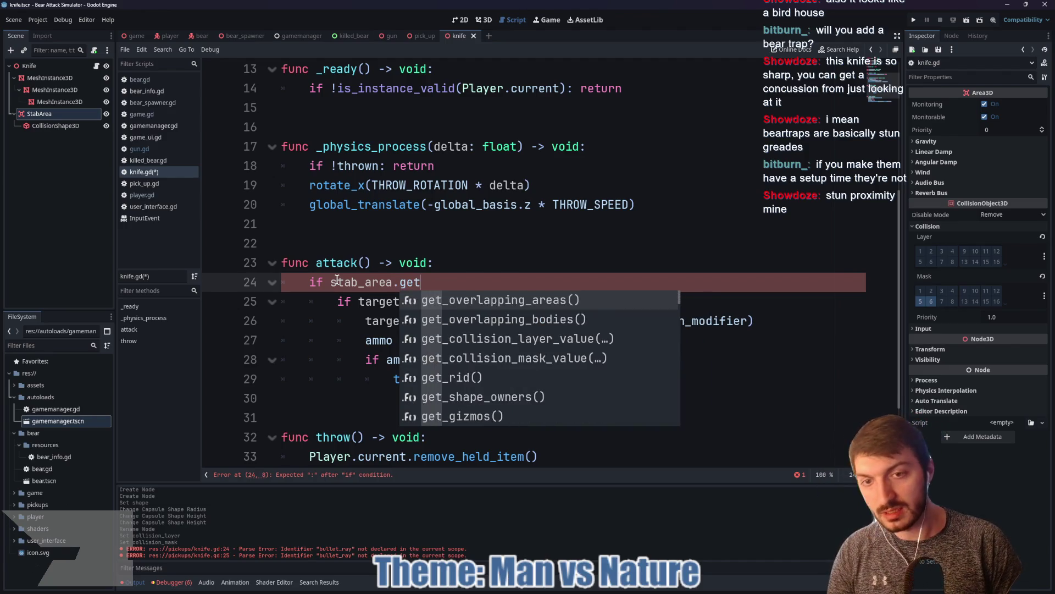
{"action": "key", "text": "Down"}
{"action": "key", "text": "Return"}
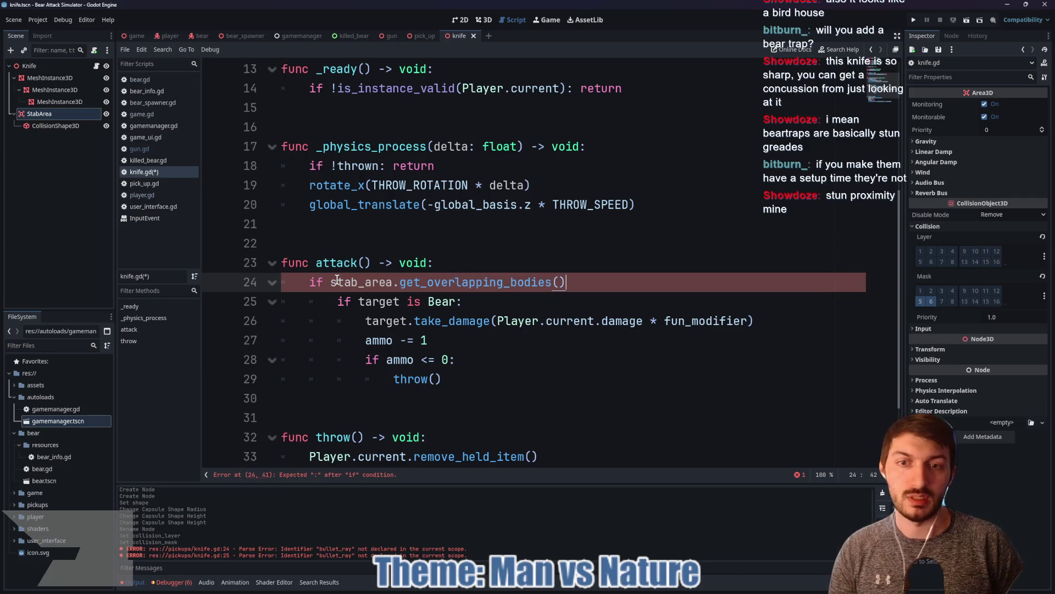
{"action": "key", "text": "Return"}
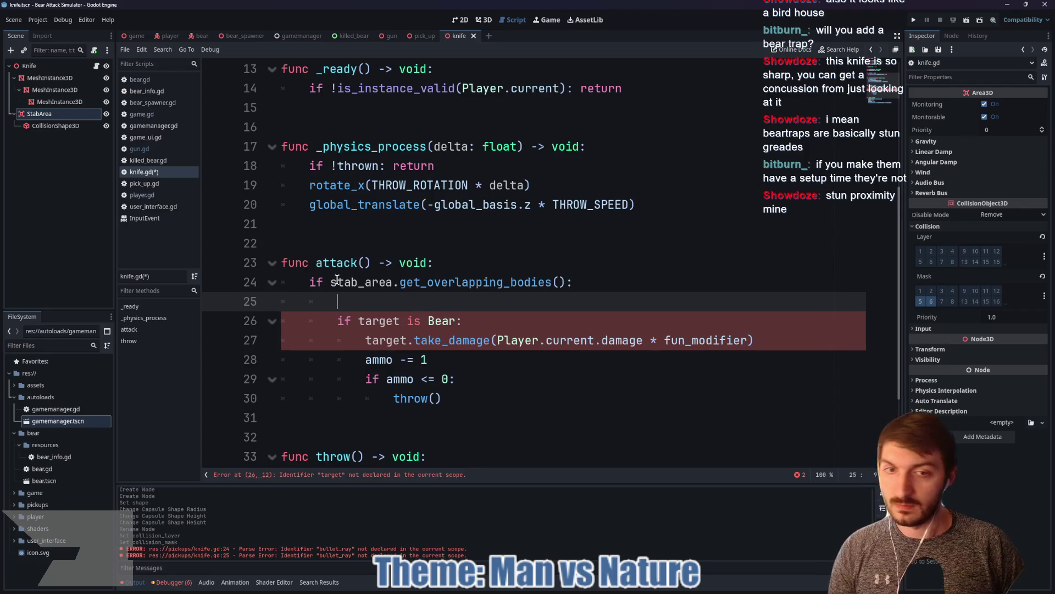
Turn it into a 'for body in' loop starting with 'if body is not Bear: return'
{"action": "left_click", "coordinate": [306, 281]}
{"action": "type", "text": "for"}
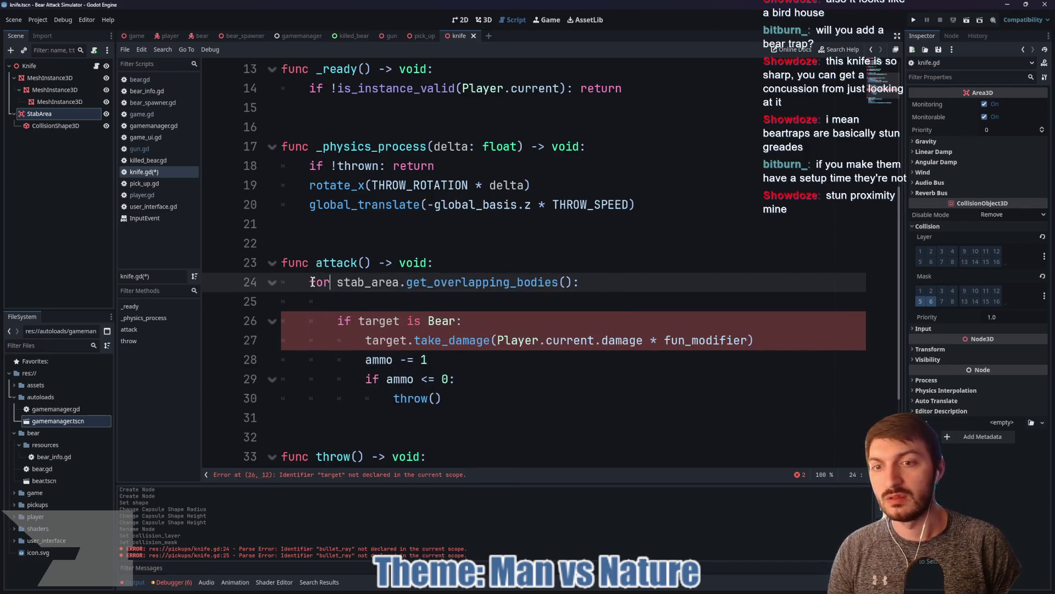
{"action": "type", "text": " body in"}
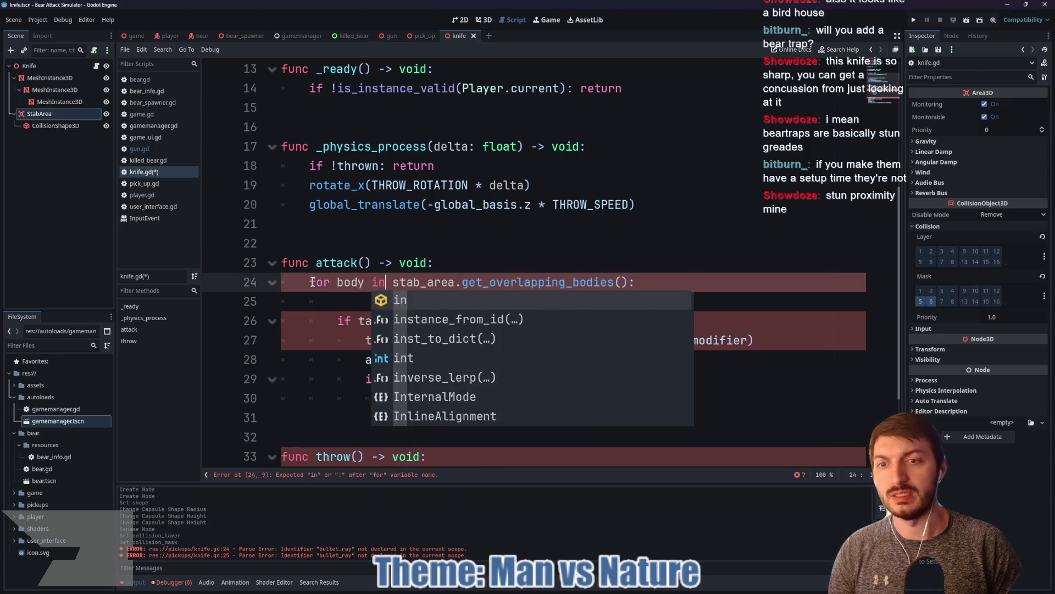
{"action": "key", "text": "BackSpace"}
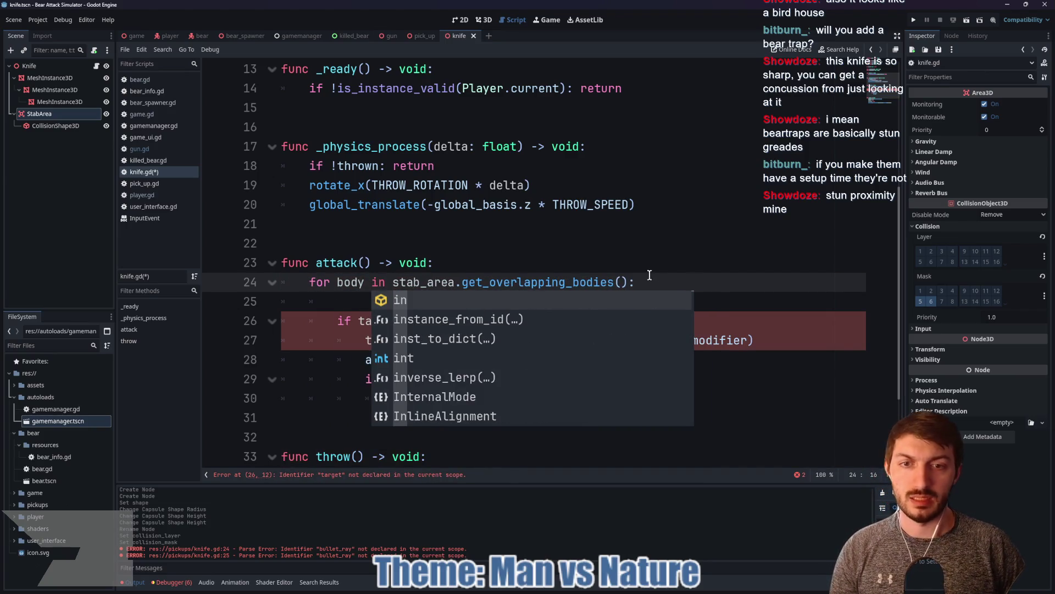
{"action": "key", "text": "Escape"}
{"action": "left_click", "coordinate": [530, 306]}
{"action": "type", "text": "if body"}
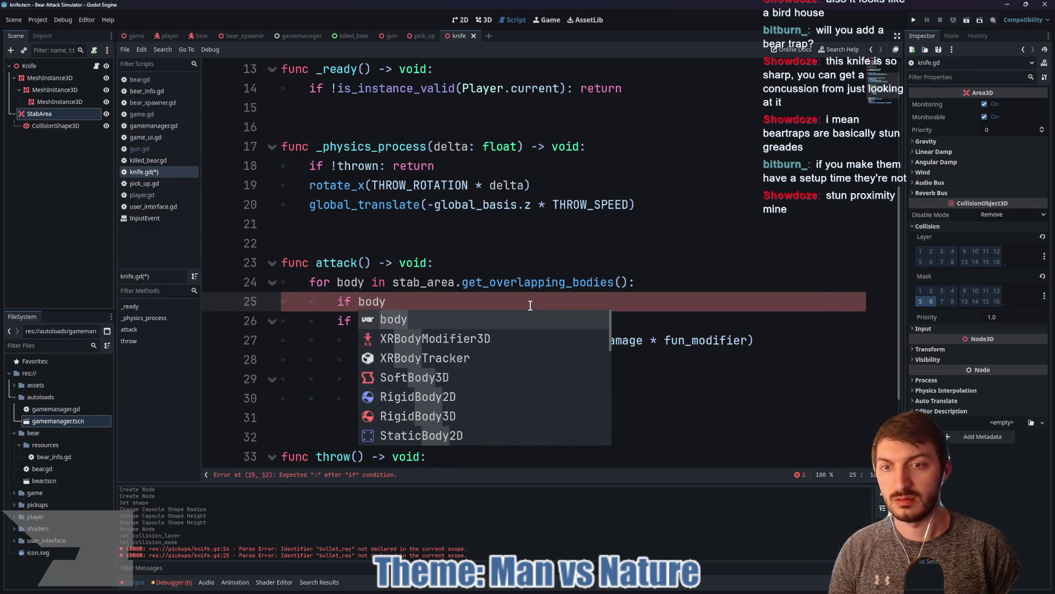
{"action": "type", "text": " is not Be"}
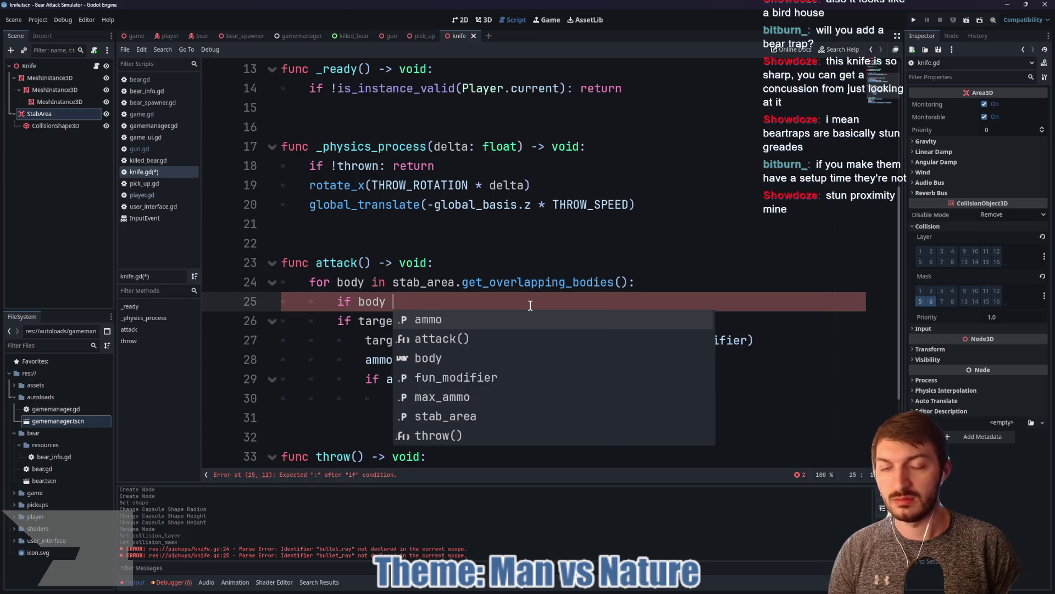
{"action": "type", "text": "ar: return"}
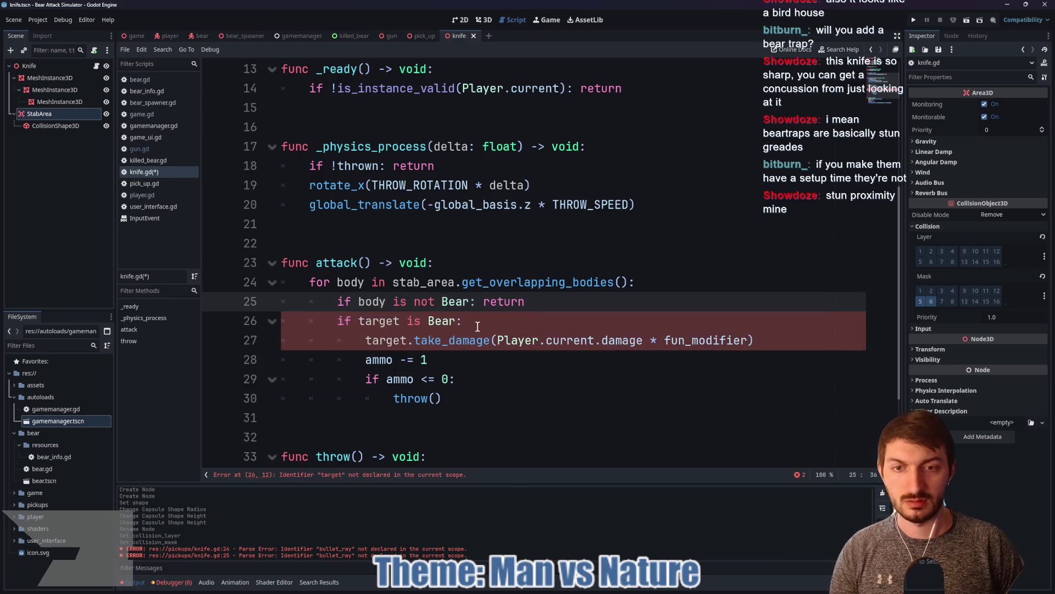
Delete the 'target is Bear' check, rename target to body, dedent the following lines, and save
{"action": "left_click_drag", "start_coordinate": [464, 320], "coordinate": [279, 320]}
{"action": "key", "text": "BackSpace"}
{"action": "key", "text": "BackSpace"}
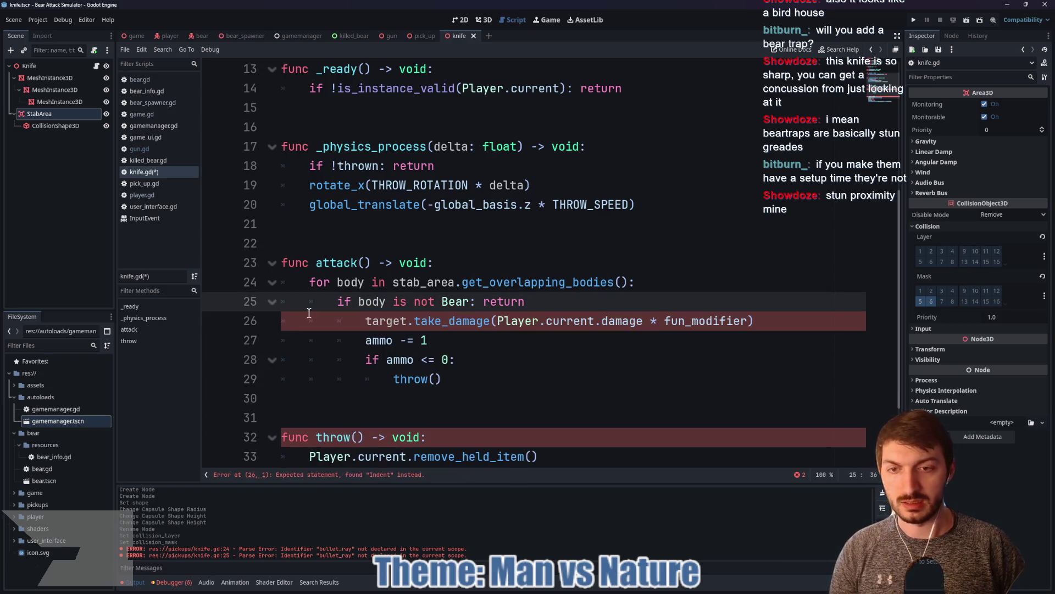
{"action": "left_click_drag", "start_coordinate": [407, 320], "coordinate": [366, 320]}
{"action": "type", "text": "body"}
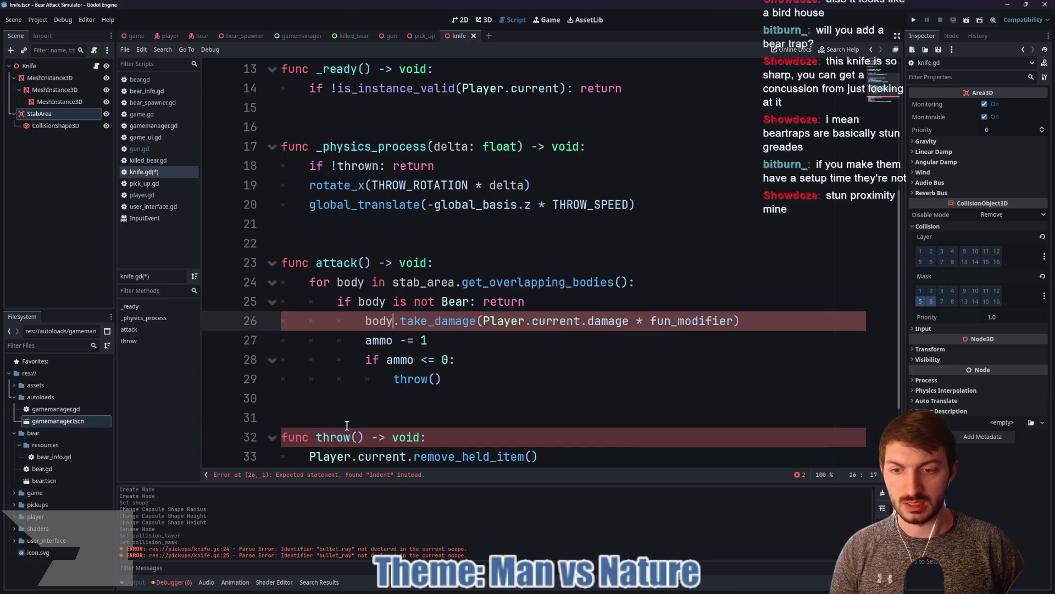
{"action": "left_click", "coordinate": [361, 319]}
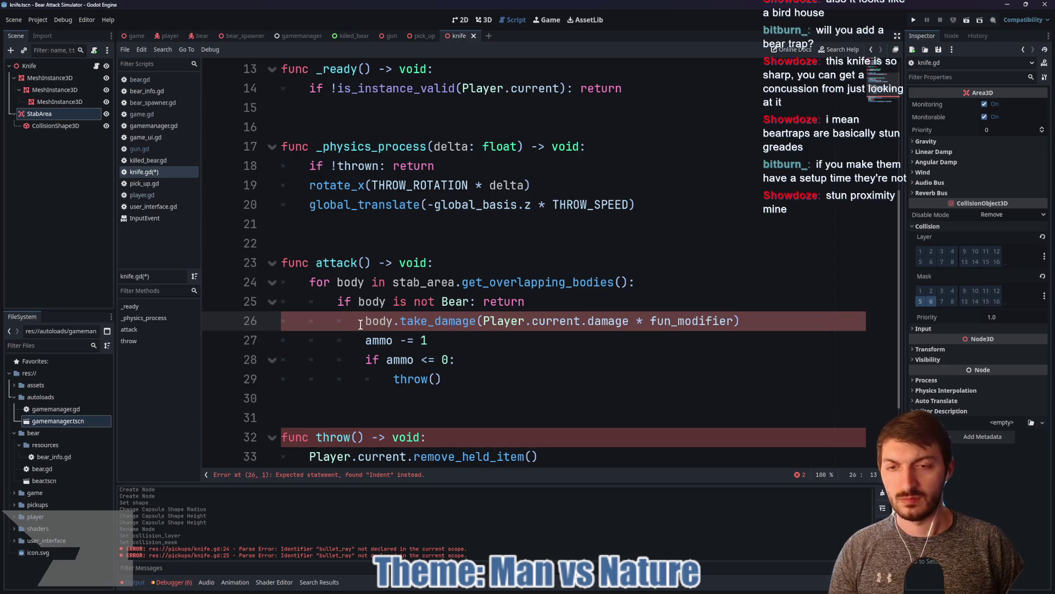
{"action": "key", "text": "BackSpace"}
{"action": "key", "text": "Down"}
{"action": "right_click", "coordinate": [334, 335]}
{"action": "key", "text": "Escape"}
{"action": "left_click", "coordinate": [366, 340]}
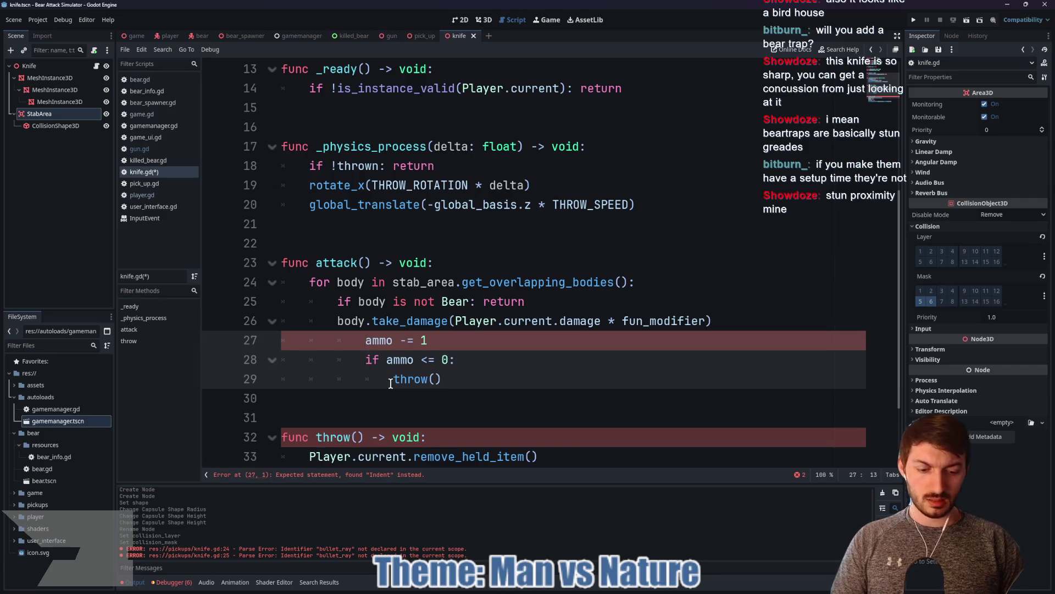
{"action": "key", "text": "shift+Tab"}
{"action": "left_click", "coordinate": [494, 353]}
{"action": "key", "text": "ctrl+s"}
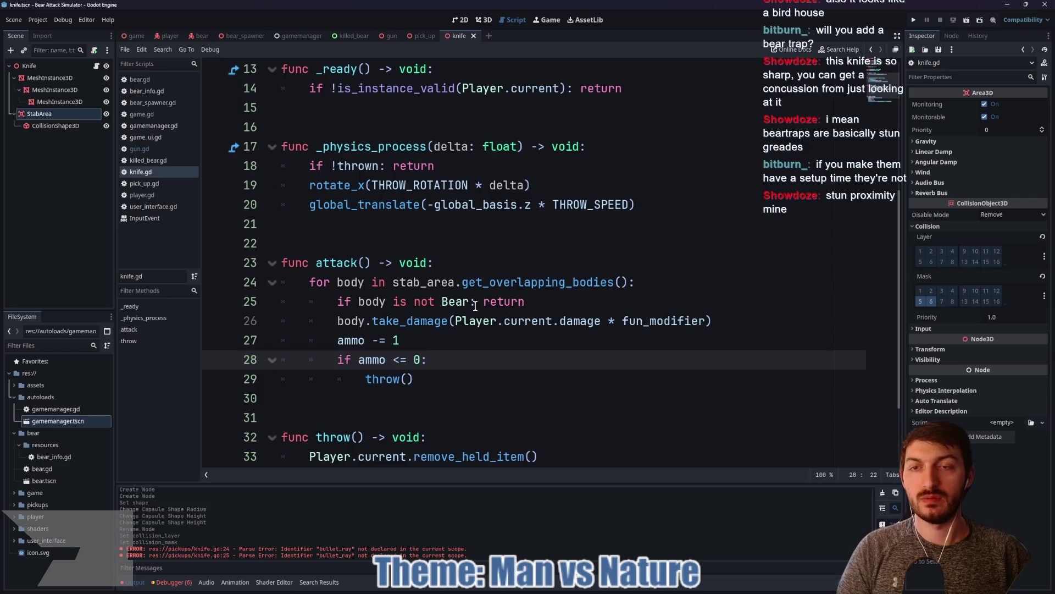
Assign the StabArea node to the Knife's Stab Area property in the Inspector
{"action": "scroll", "coordinate": [472, 338], "scroll_direction": "up", "scroll_amount": 2}
{"action": "left_click", "coordinate": [391, 242]}
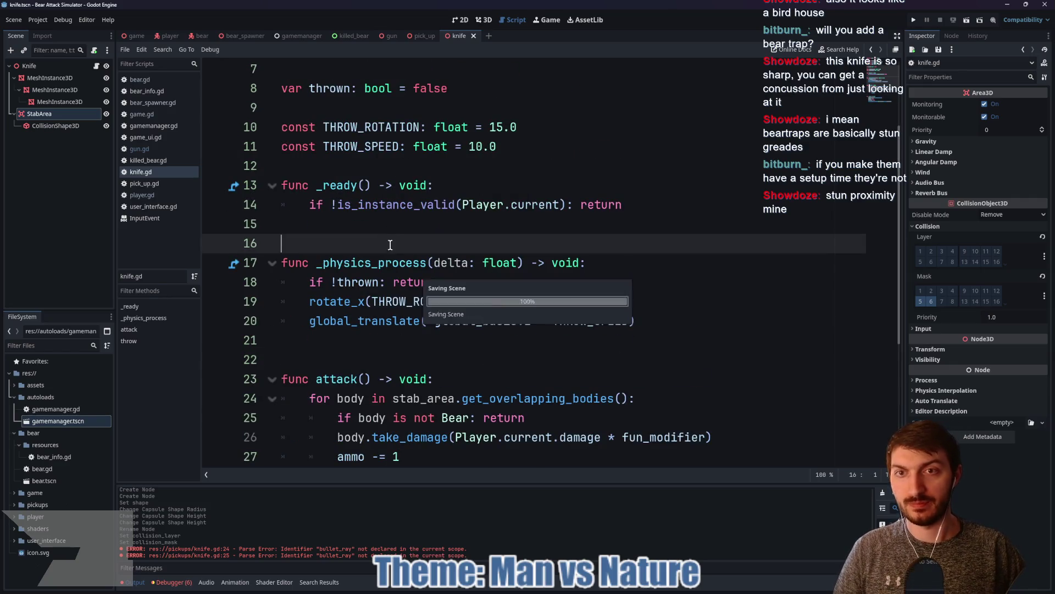
{"action": "scroll", "coordinate": [390, 243], "scroll_direction": "up", "scroll_amount": 2}
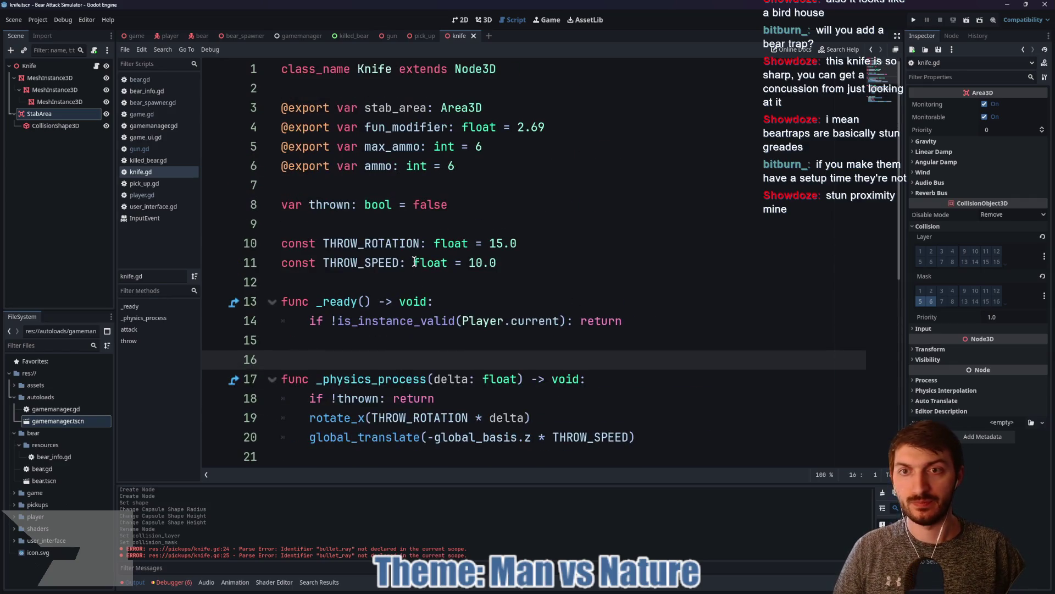
{"action": "left_click", "coordinate": [456, 188]}
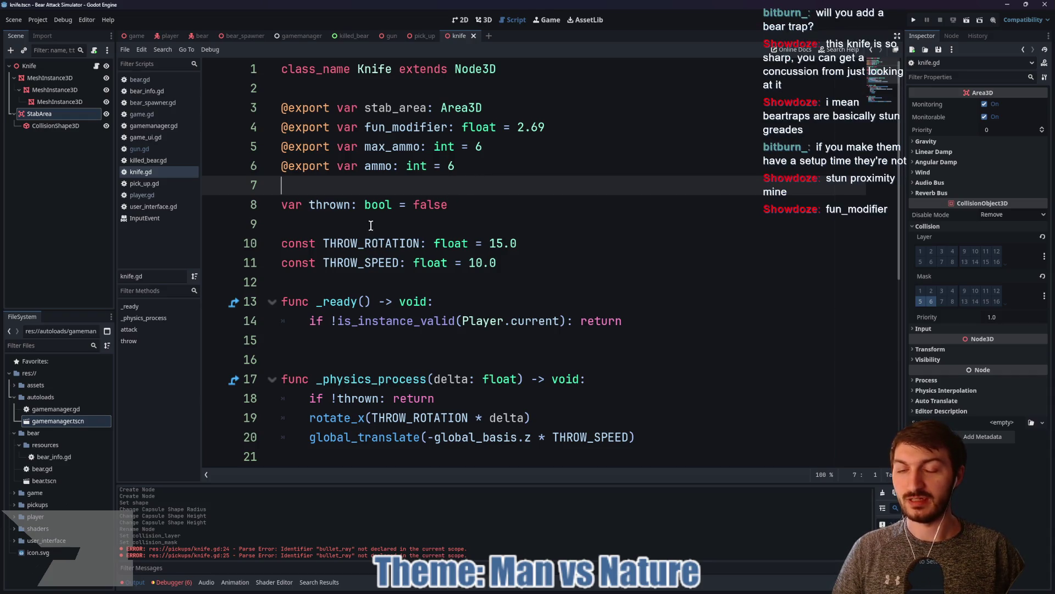
{"action": "left_click", "coordinate": [31, 66]}
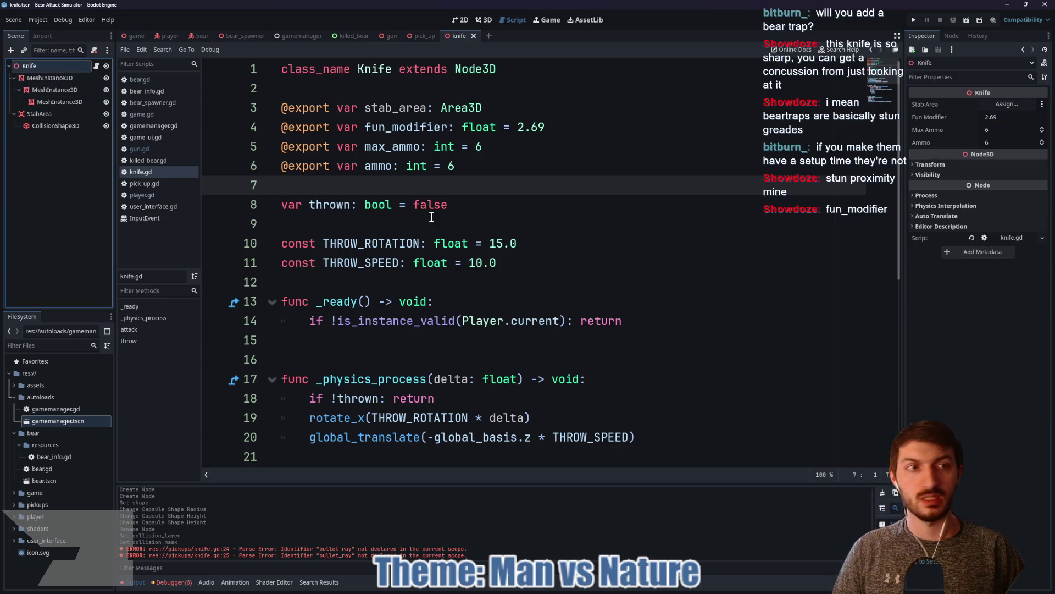
{"action": "left_click", "coordinate": [1000, 110]}
{"action": "left_click", "coordinate": [544, 208]}
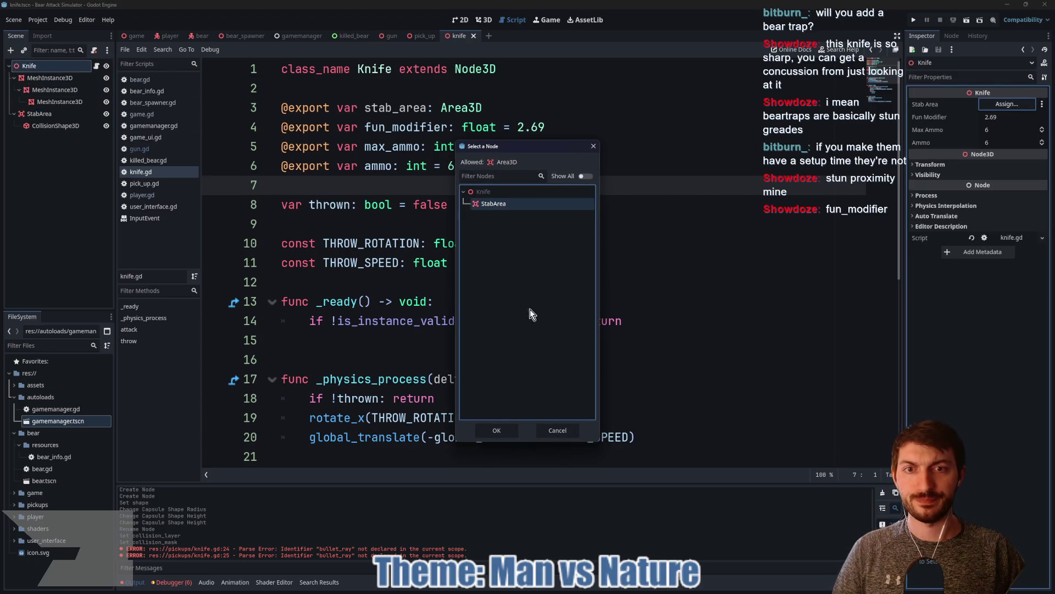
{"action": "left_click", "coordinate": [516, 450]}
Save the knife scene and script, then go to GitHub Desktop's commit summary field
{"action": "left_click", "coordinate": [471, 228]}
{"action": "key", "text": "ctrl+s"}
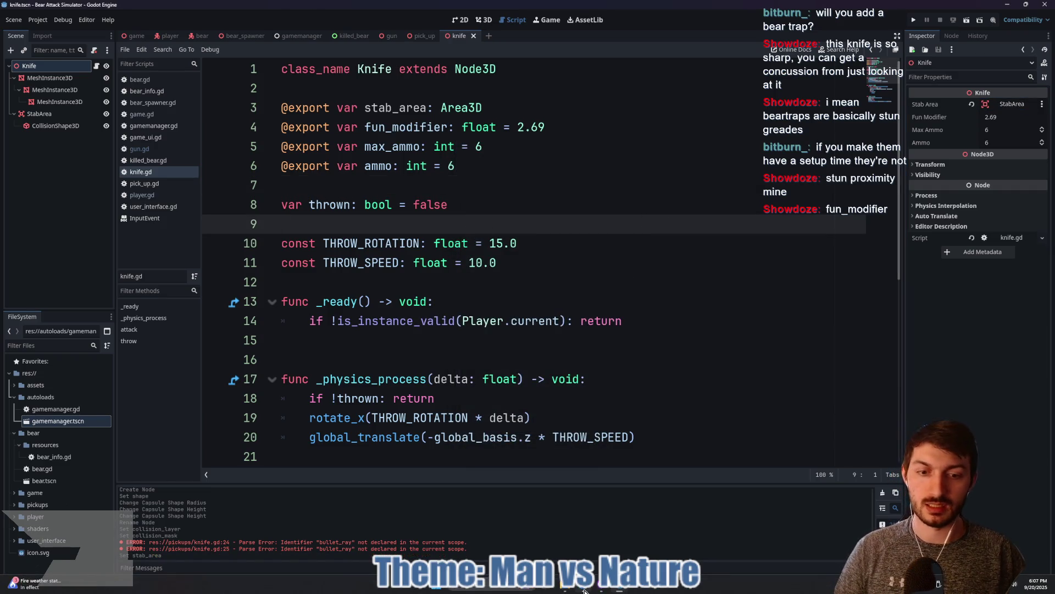
{"action": "key", "text": "alt+Tab"}
{"action": "left_click", "coordinate": [304, 359]}
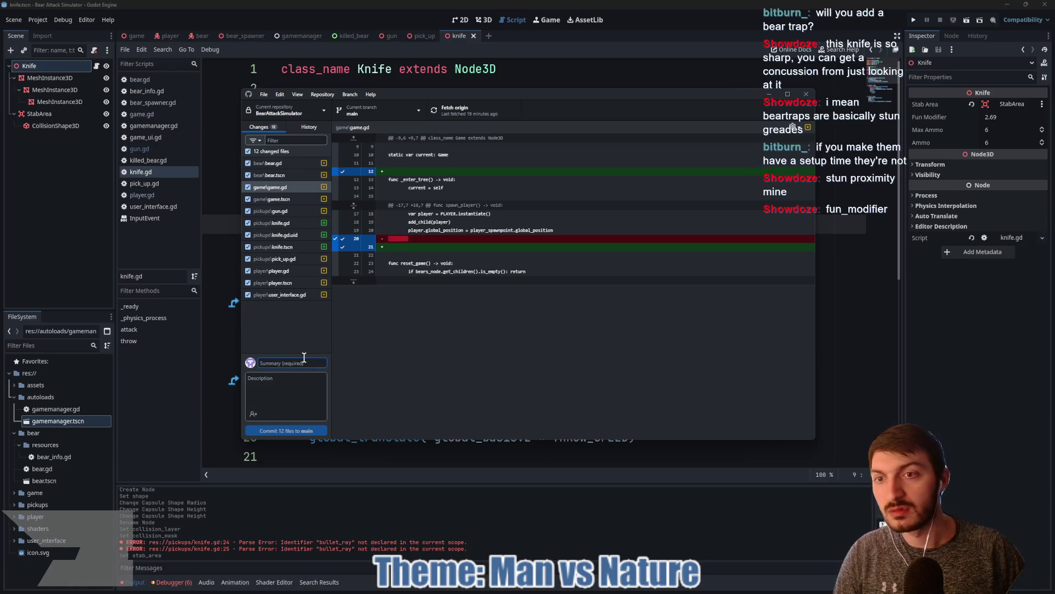
Commit the 12 changed files to main as "gun + sword added" and push to origin
{"action": "type", "text": "gun"}
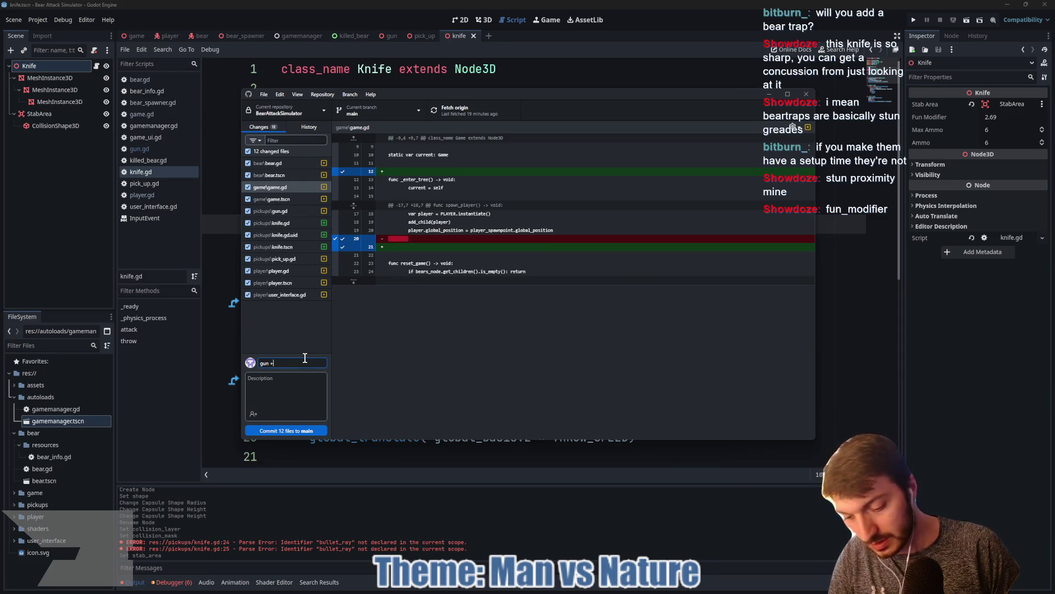
{"action": "type", "text": " + sword added"}
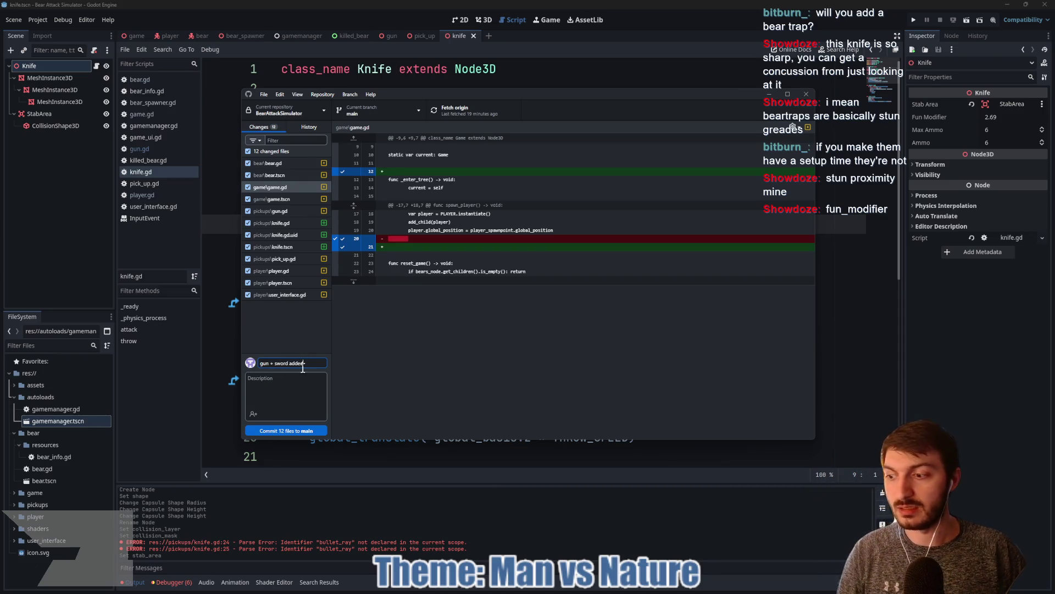
{"action": "left_click", "coordinate": [304, 432]}
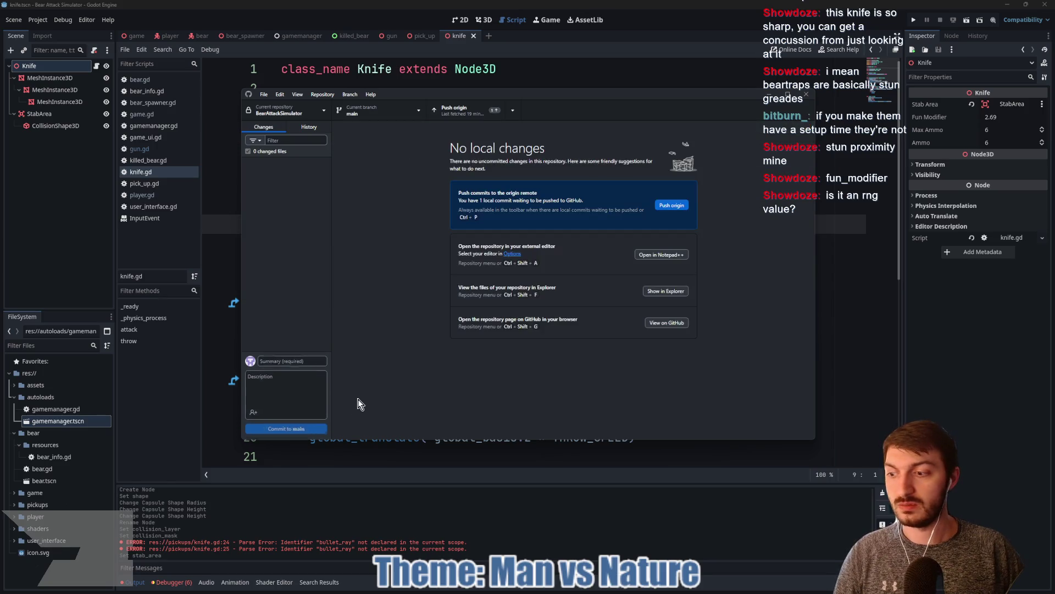
{"action": "left_click", "coordinate": [676, 208]}
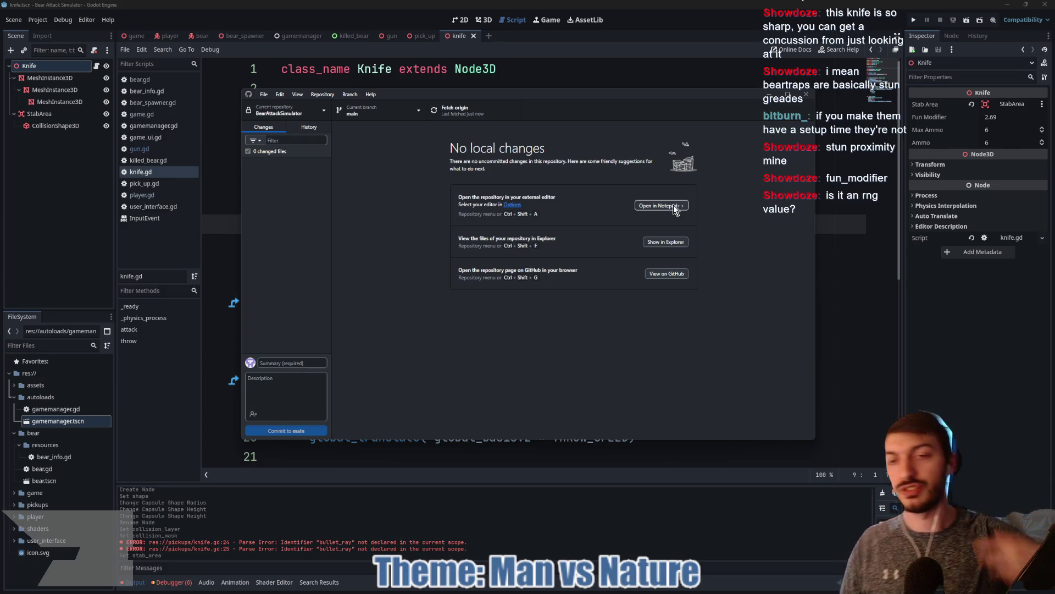
Back in Godot's knife script, place the caret at the end of line 3 and save
{"action": "left_click", "coordinate": [614, 82]}
{"action": "left_click", "coordinate": [549, 107]}
{"action": "key", "text": "ctrl+s"}
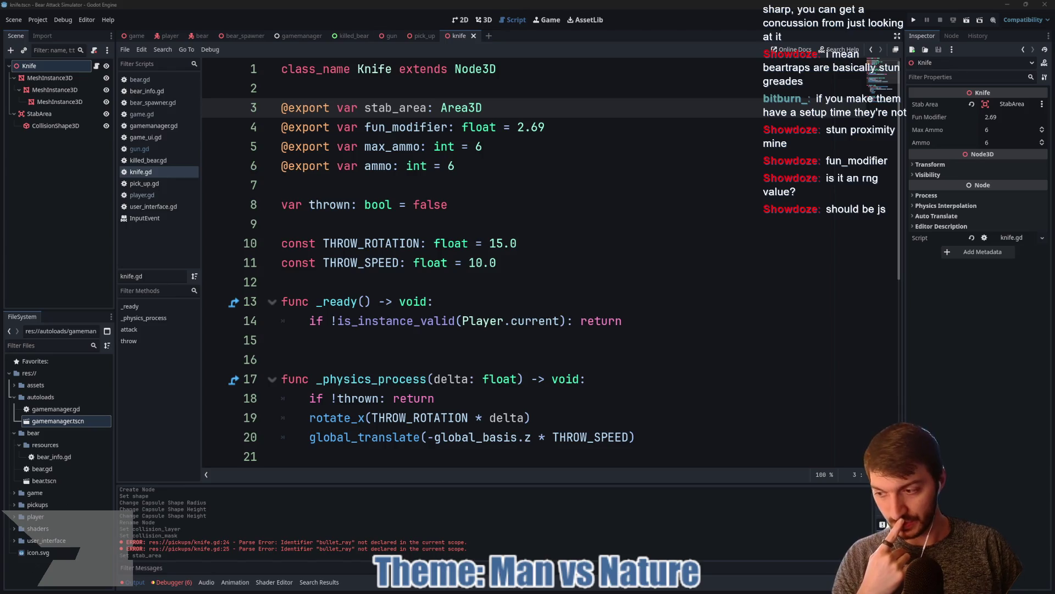
{"action": "left_click", "coordinate": [427, 308]}
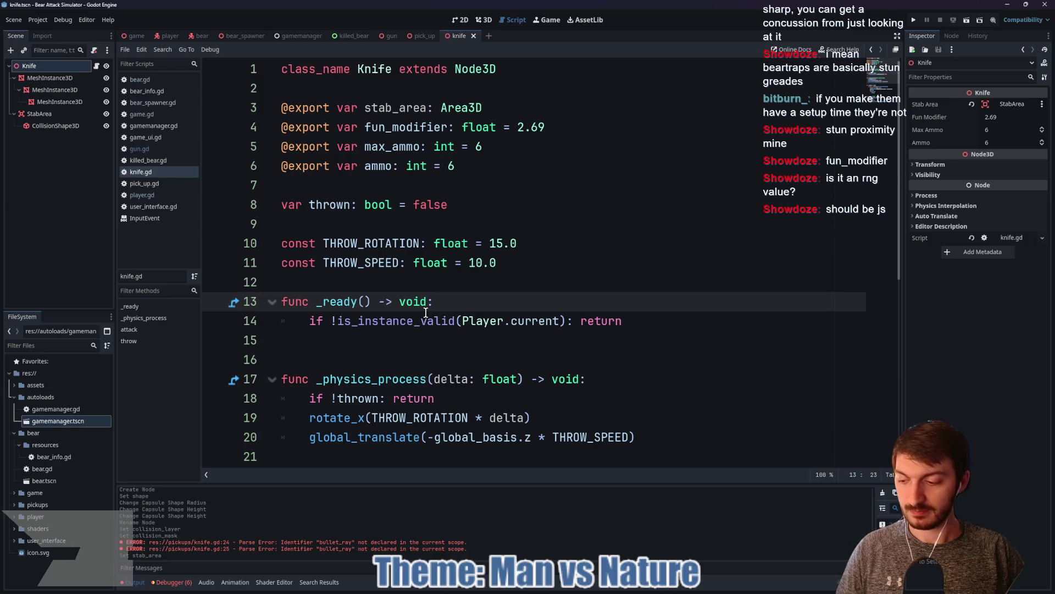
{"action": "left_click", "coordinate": [372, 357]}
{"action": "scroll", "coordinate": [489, 325], "scroll_direction": "down", "scroll_amount": 5}
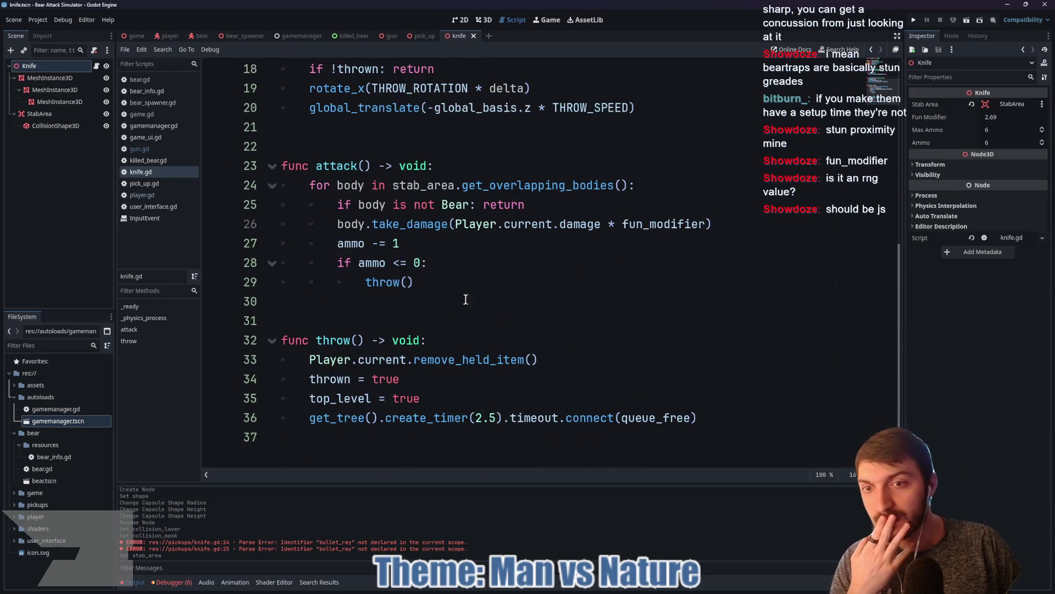
{"action": "scroll", "coordinate": [419, 307], "scroll_direction": "up", "scroll_amount": 1}
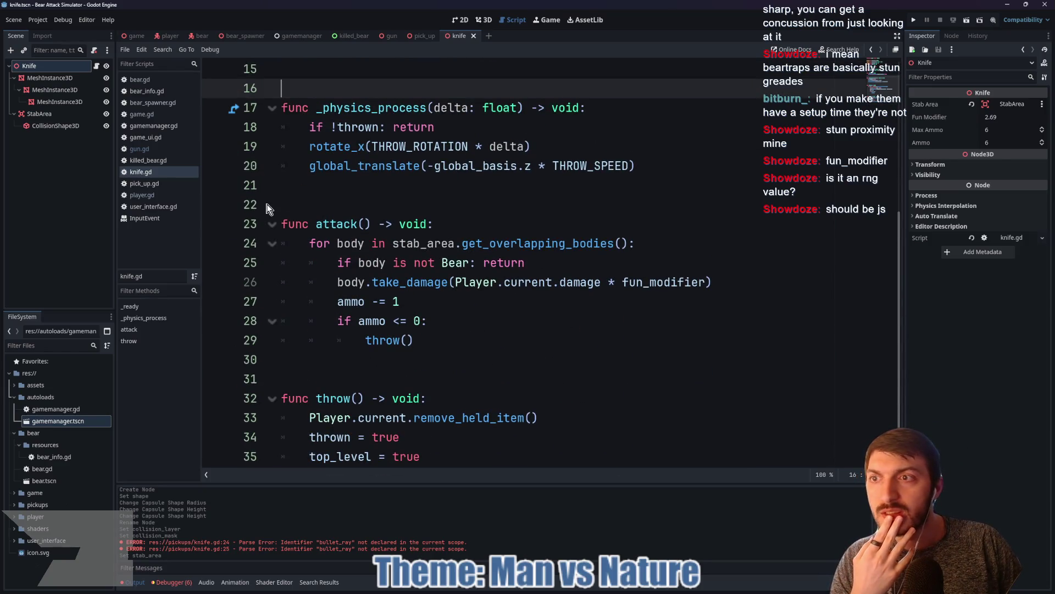
{"action": "left_click", "coordinate": [374, 199]}
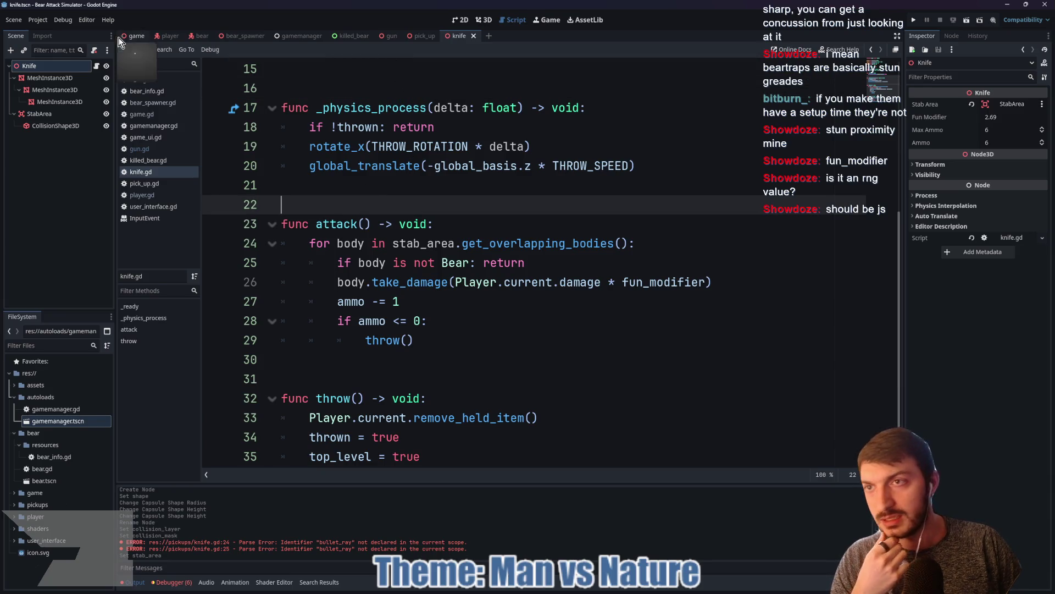
{"action": "left_click", "coordinate": [133, 37]}
{"action": "left_click", "coordinate": [414, 167]}
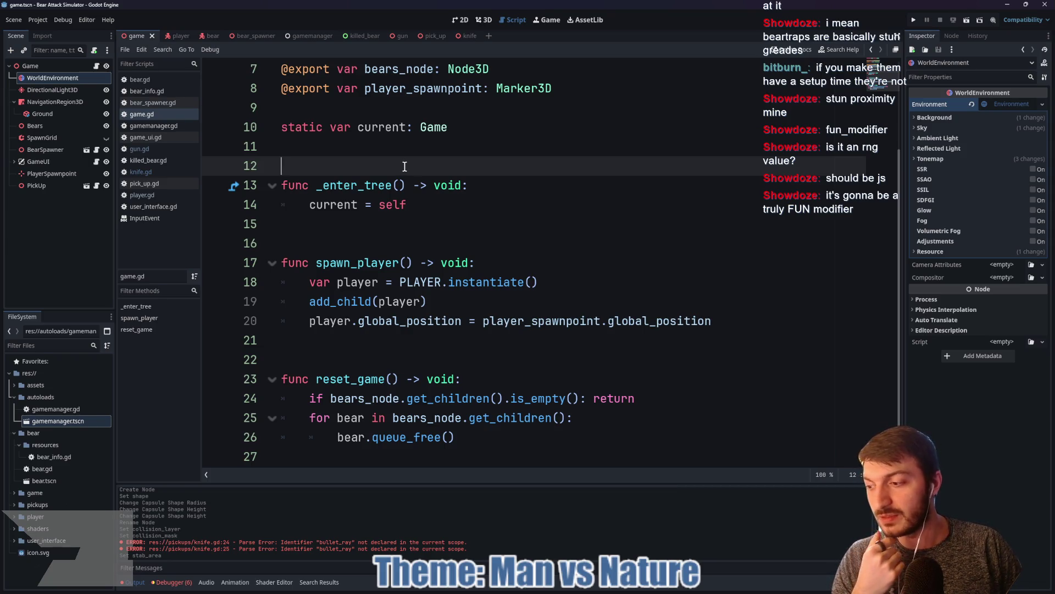
Save game.gd and place the caret on empty lines 15, 16 and 22, near reset_game
{"action": "left_click", "coordinate": [385, 222]}
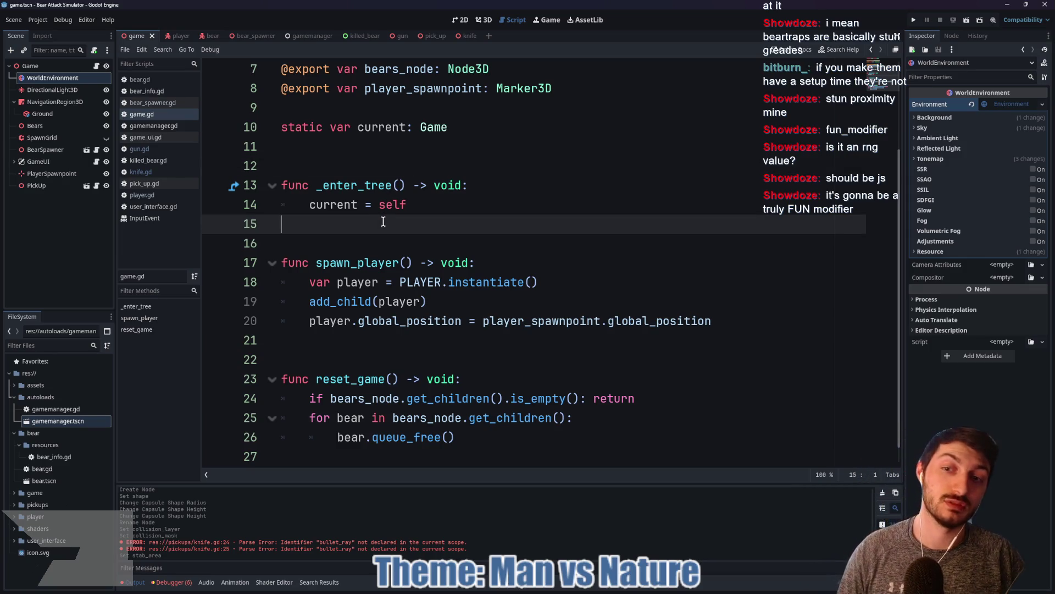
{"action": "key", "text": "ctrl+s"}
{"action": "left_click", "coordinate": [357, 236]}
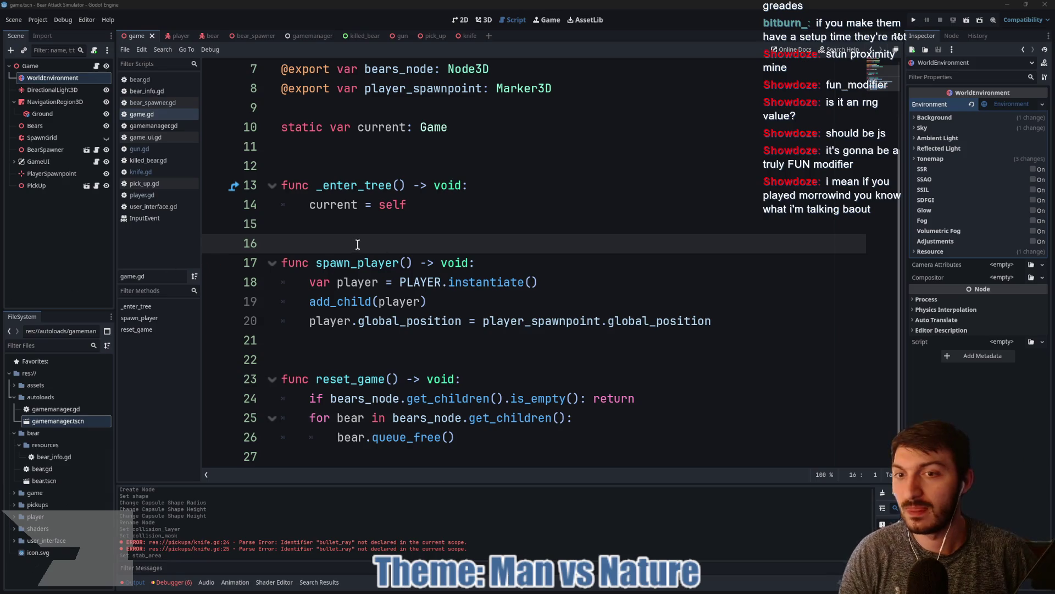
{"action": "left_click", "coordinate": [330, 377]}
{"action": "left_click", "coordinate": [339, 357]}
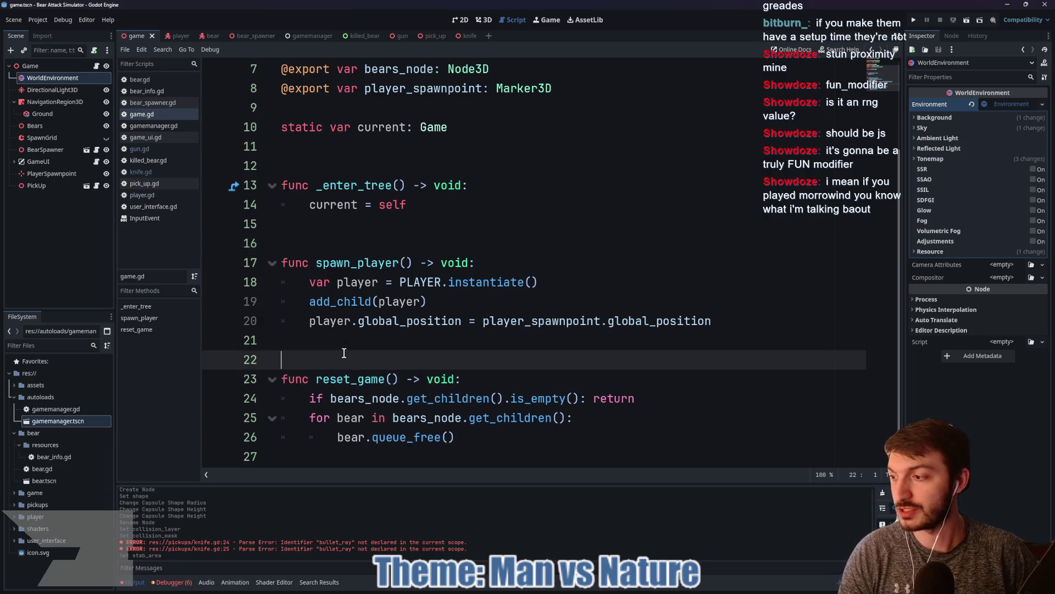